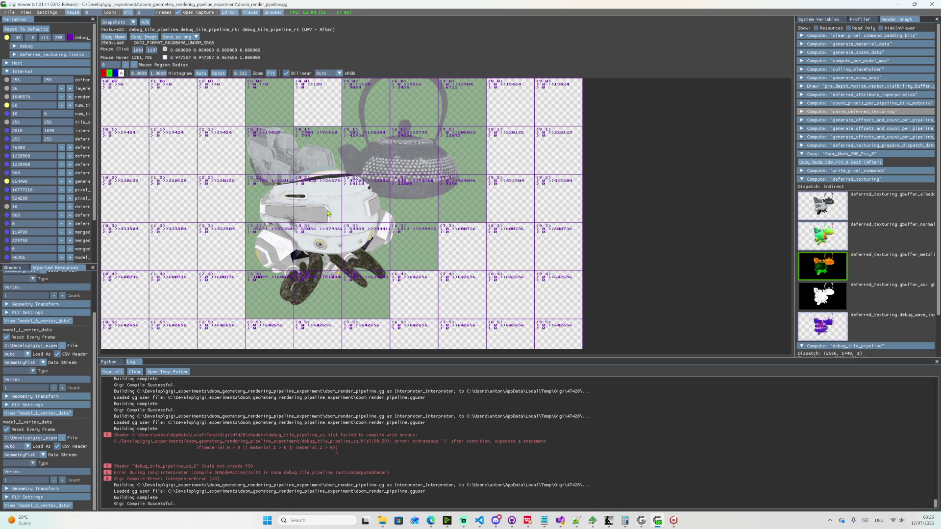
- Minimize Gigi Viewer to return to the debug tile pipeline shader in VS Code
left_click(658, 523)
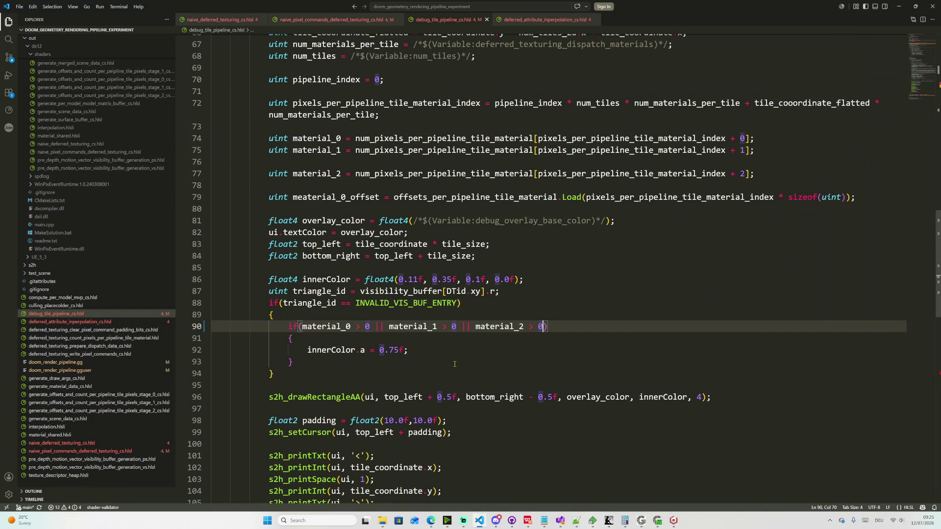
scroll(454, 364, "down", 1)
scroll(455, 364, "down", 1)
scroll(453, 357, "down", 6)
scroll(452, 351, "up", 4)
scroll(453, 351, "up", 2)
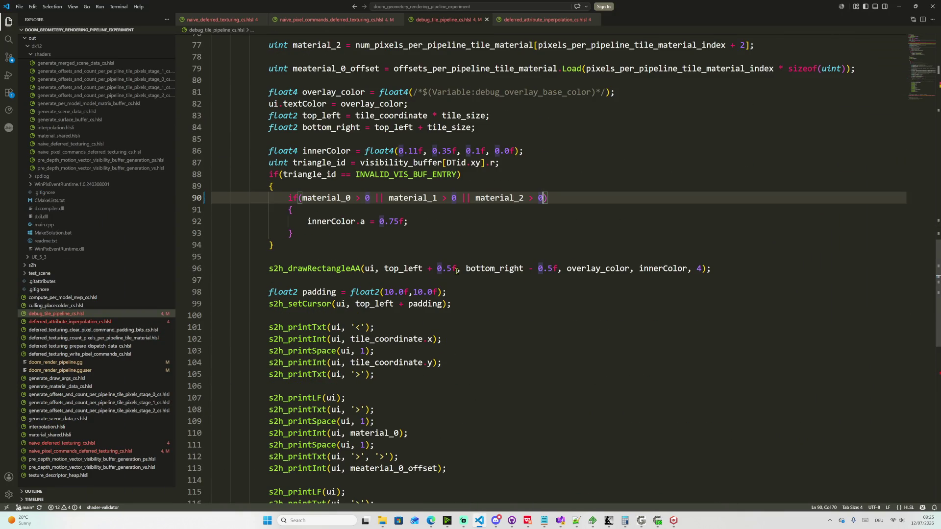
double_click(685, 268)
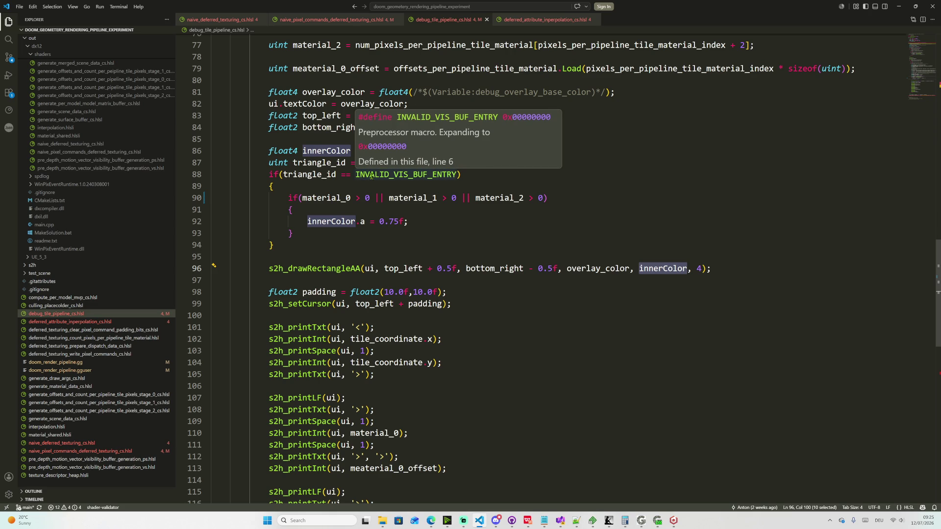
double_click(309, 174)
scroll(423, 183, "up", 4)
scroll(423, 182, "up", 7)
scroll(434, 188, "up", 3)
scroll(445, 195, "up", 1)
scroll(457, 199, "up", 1)
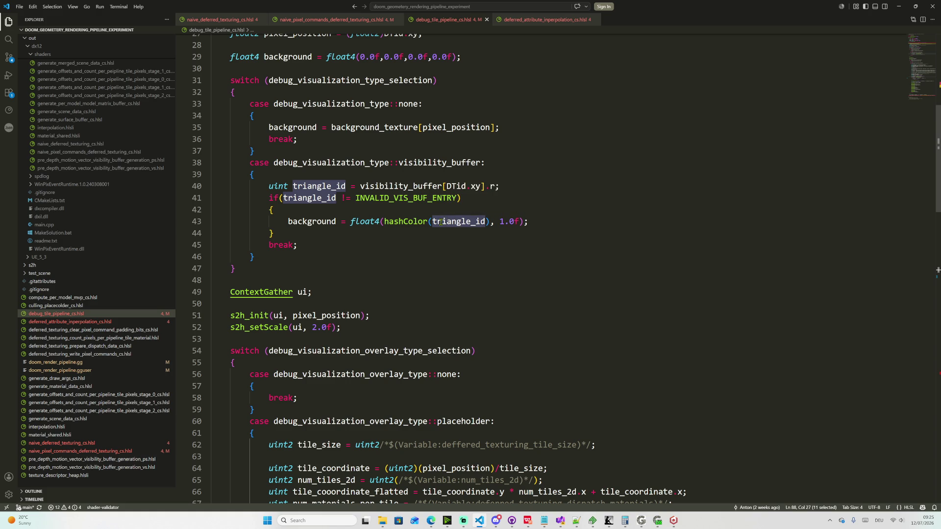
scroll(441, 221, "down", 2)
scroll(412, 228, "down", 5)
scroll(390, 232, "down", 1)
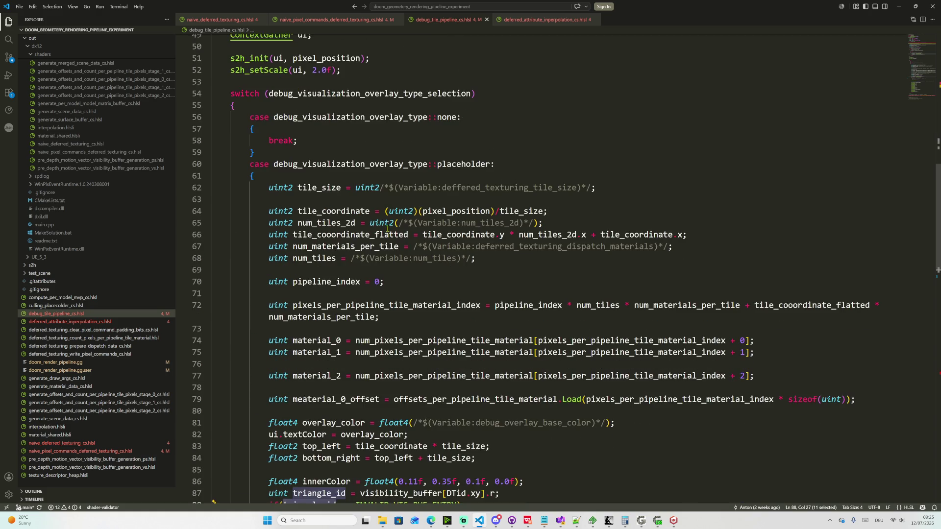
scroll(386, 234, "down", 2)
scroll(388, 257, "down", 2)
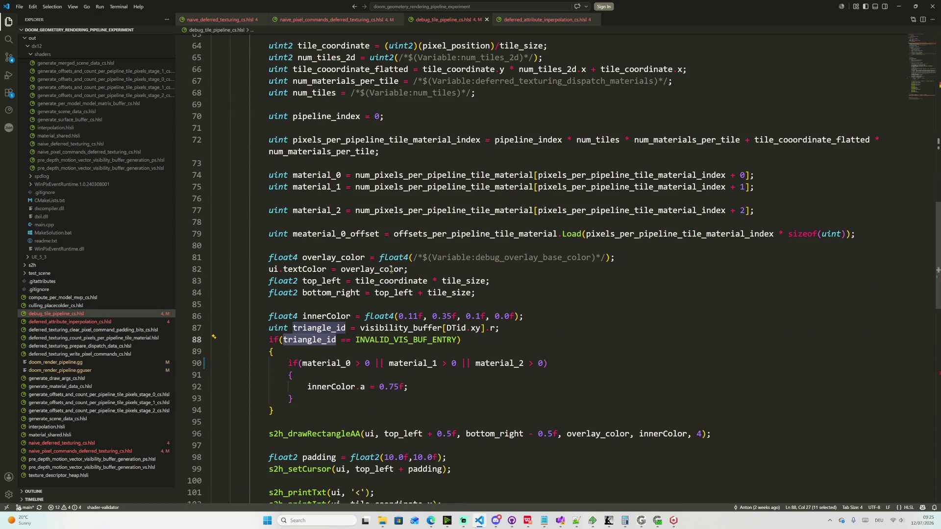
scroll(439, 340, "down", 1)
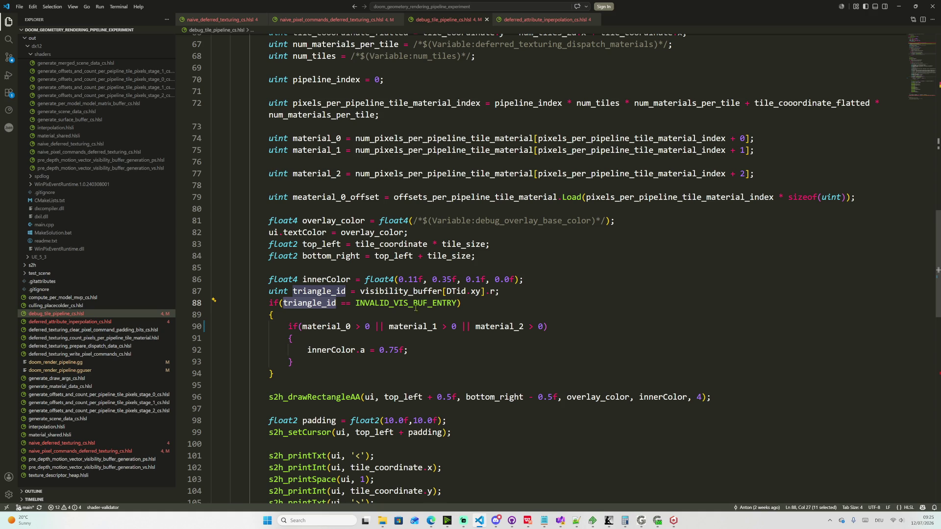
mouse_move(408, 340)
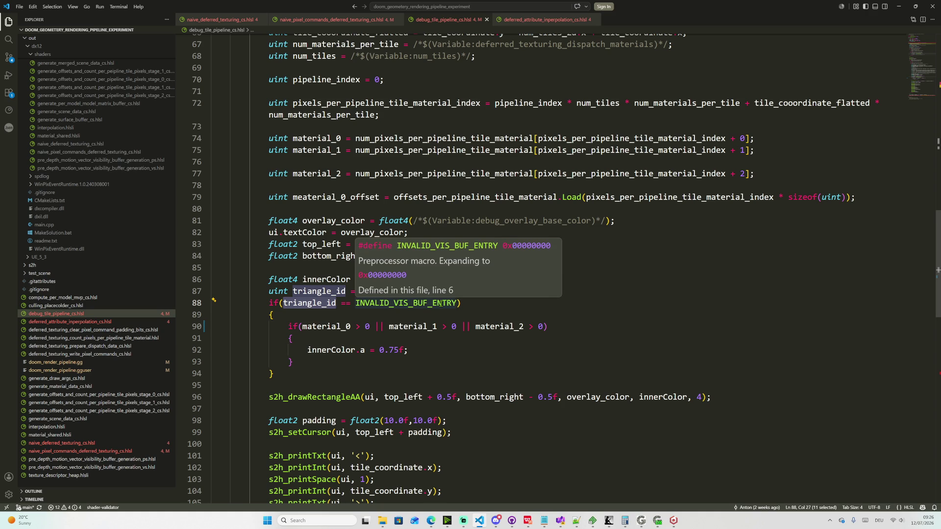
scroll(537, 331, "down", 2)
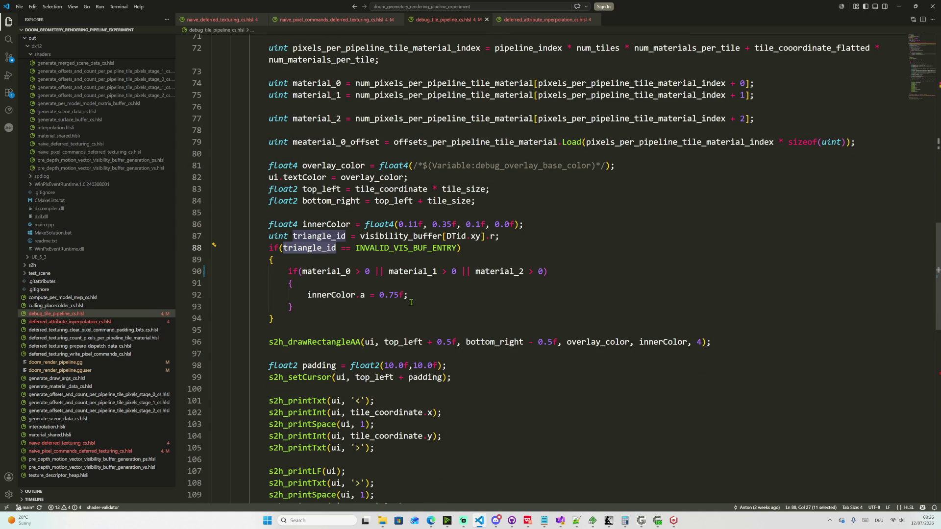
- Make line 88 test != INVALID_VIS_BUF_ENTRY, set material alpha 0.0f and base alpha 0.75f, and save
left_click_drag(341, 253, 343, 248)
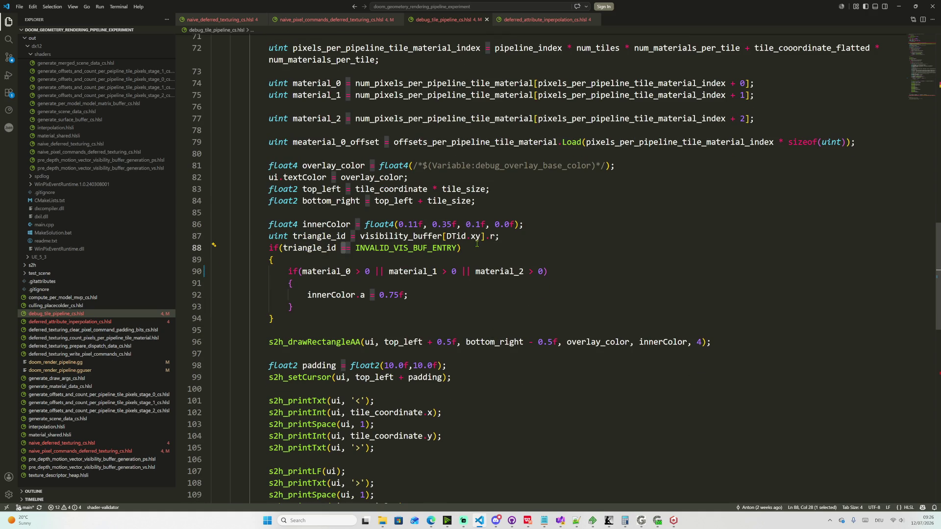
type("!")
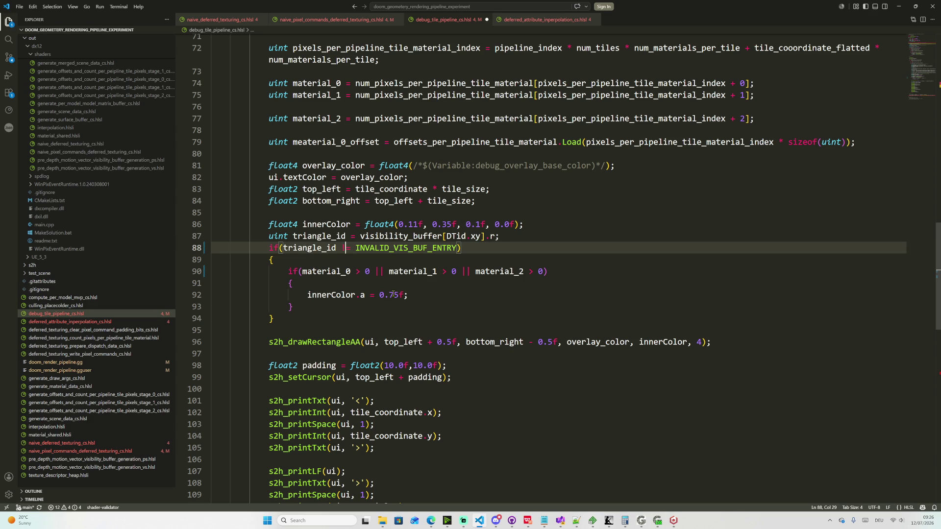
double_click(387, 294)
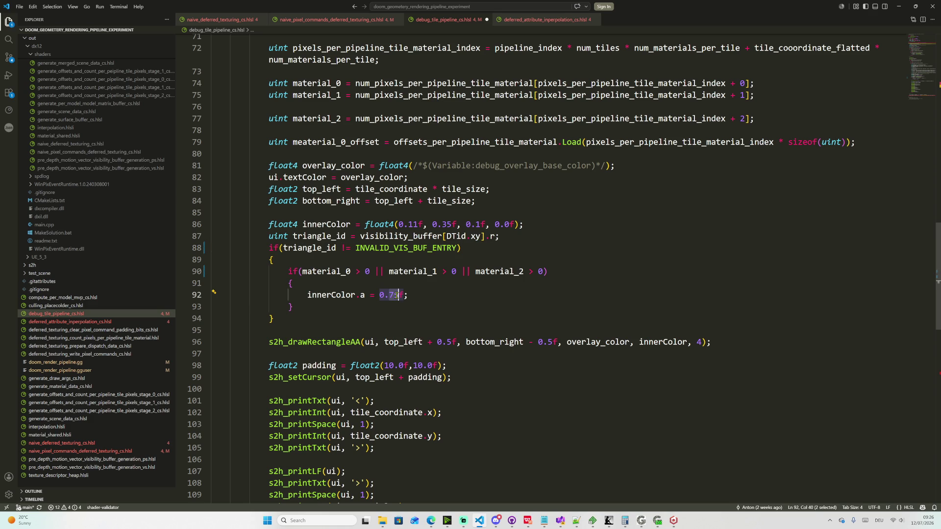
type("0")
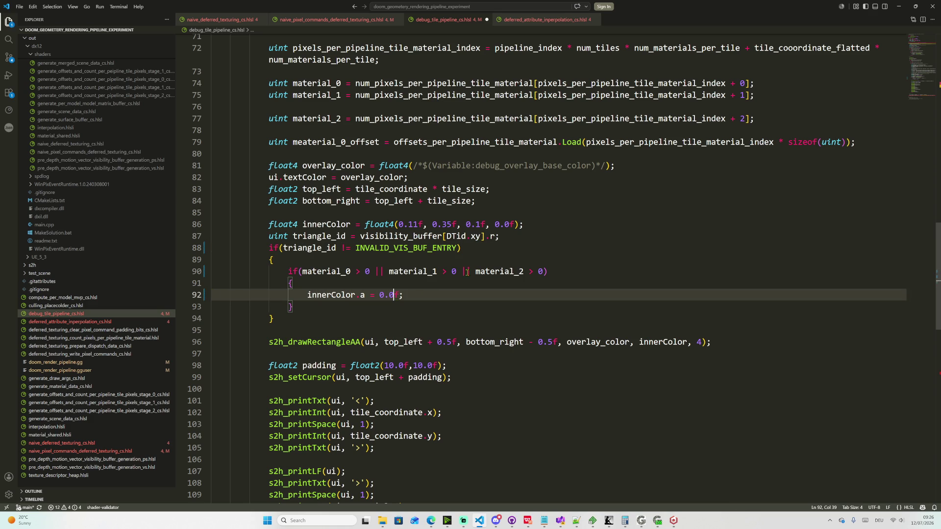
left_click_drag(503, 224, 509, 224)
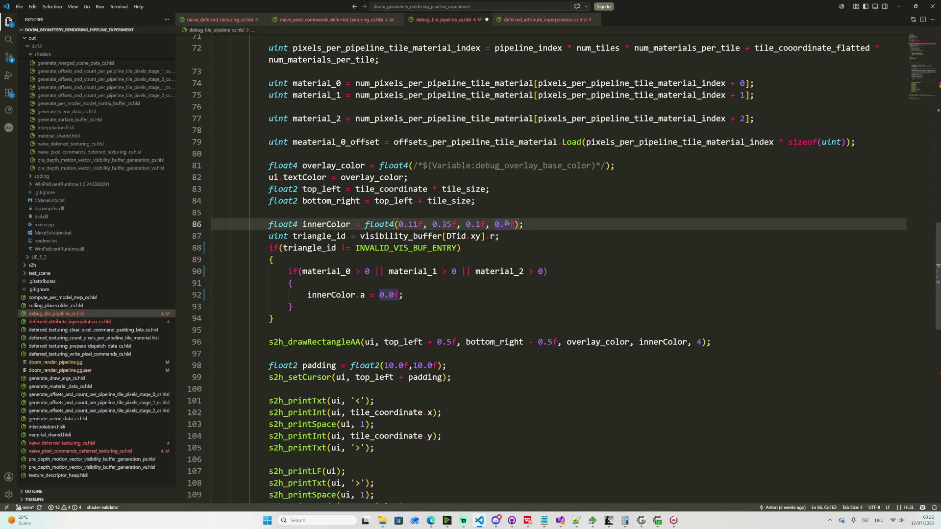
type("75")
key("Up")
key("Up")
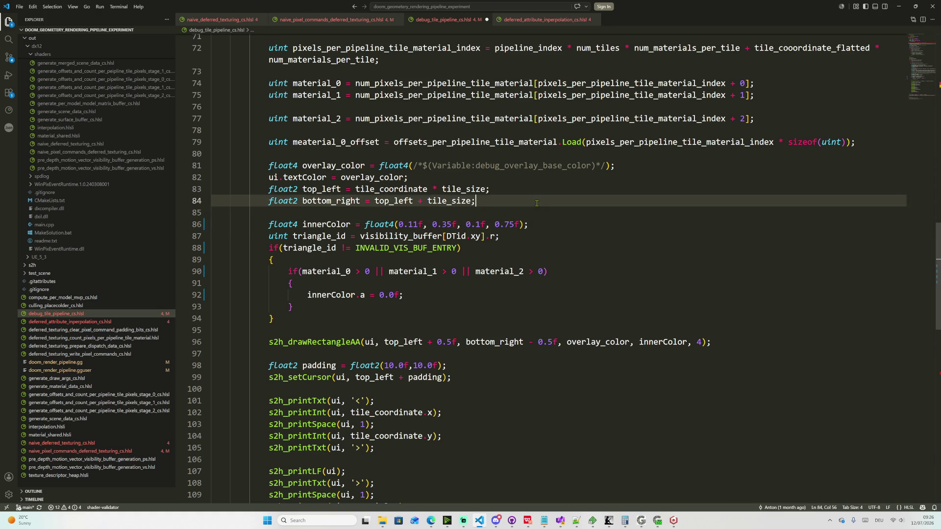
- Check the rebuilt tile overlay in Gigi Viewer and return to the triangle-check line
mouse_move(657, 520)
left_click(641, 521)
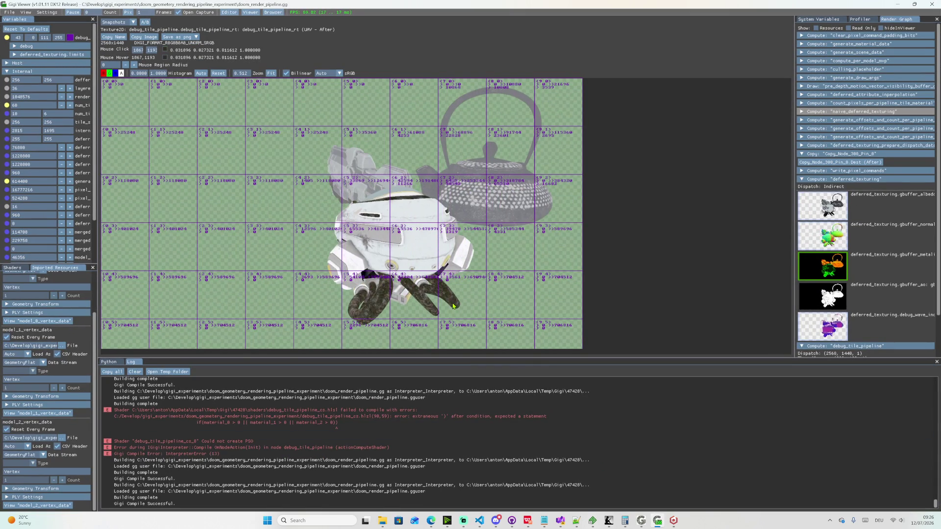
key("alt+Tab")
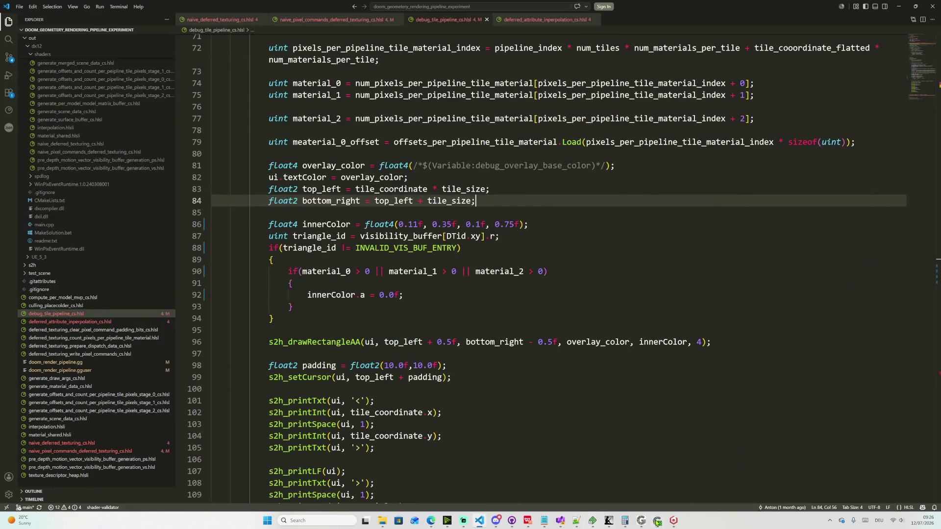
left_click(443, 248)
- Undo the two alpha edits so base alpha is 0.0f and material alpha 0.75f again
double_click(443, 248)
type("0")
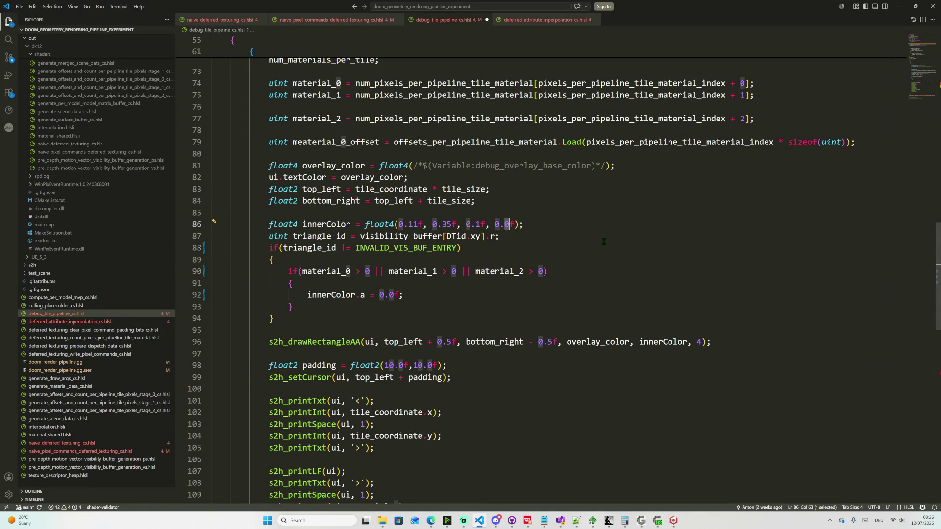
key("ctrl+z")
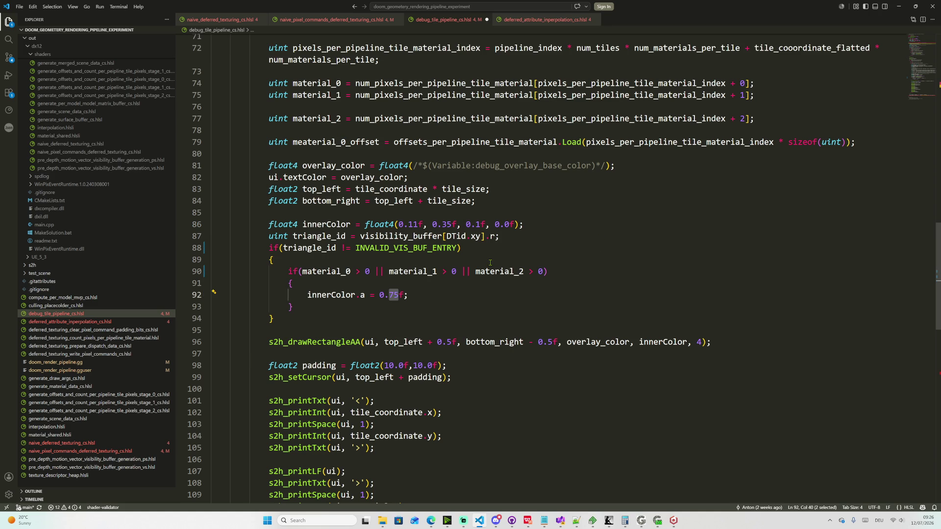
scroll(445, 275, "up", 3)
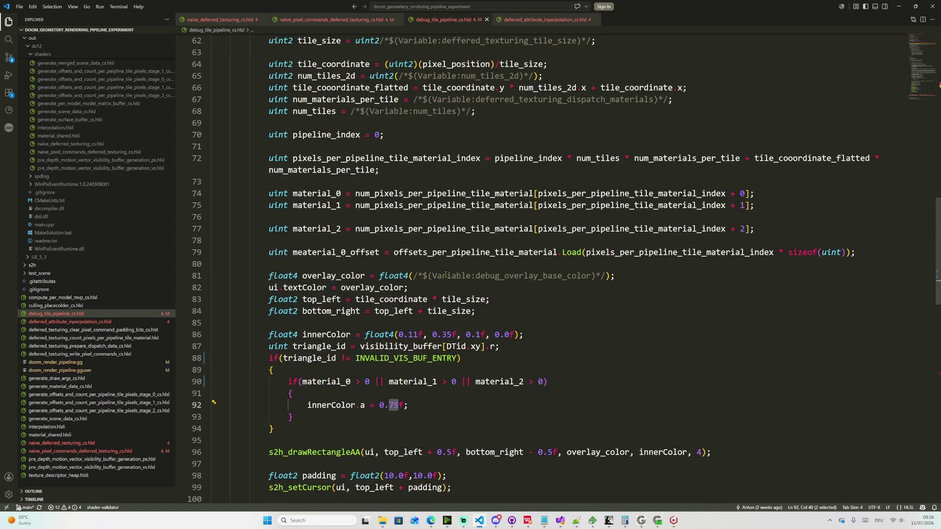
scroll(444, 275, "up", 3)
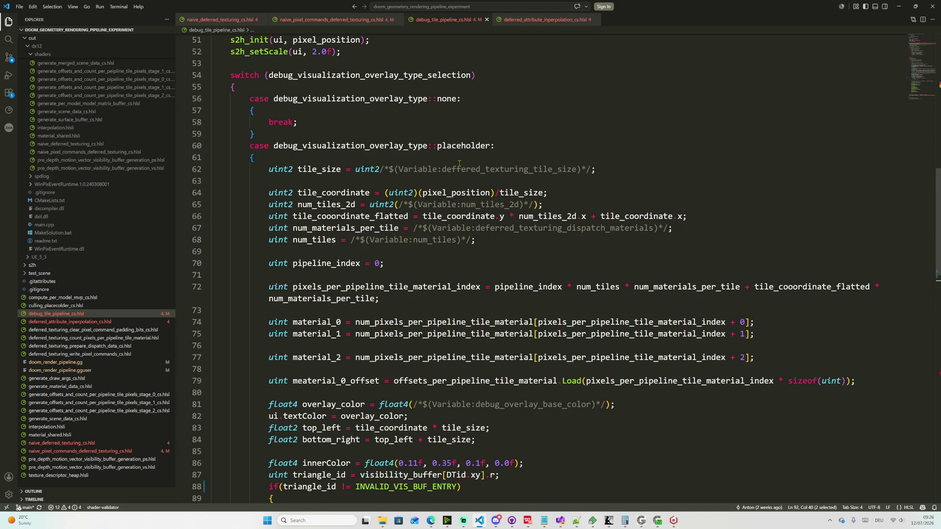
scroll(459, 163, "down", 2)
scroll(464, 191, "down", 2)
scroll(469, 228, "down", 2)
scroll(476, 269, "down", 2)
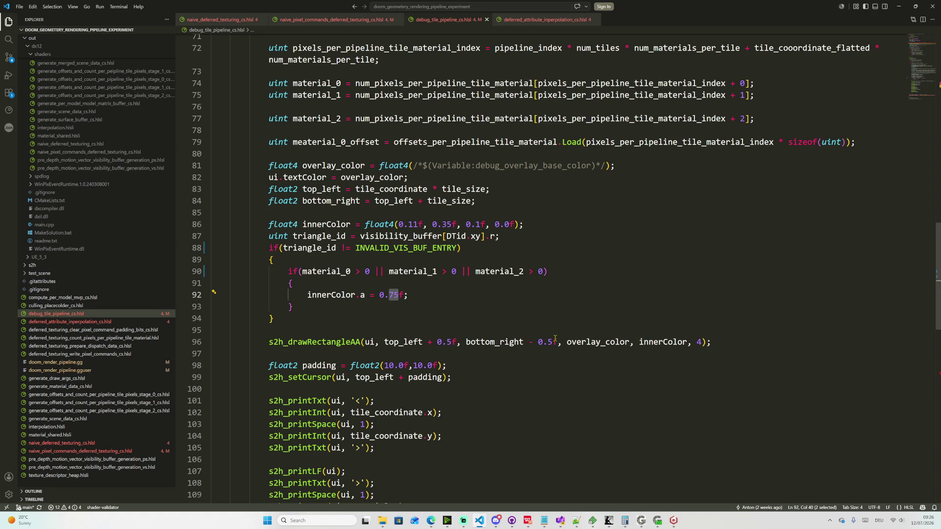
- Review the green-tinted tile overlay in Gigi Viewer, then undo line 88 back to the == test
left_click(657, 524)
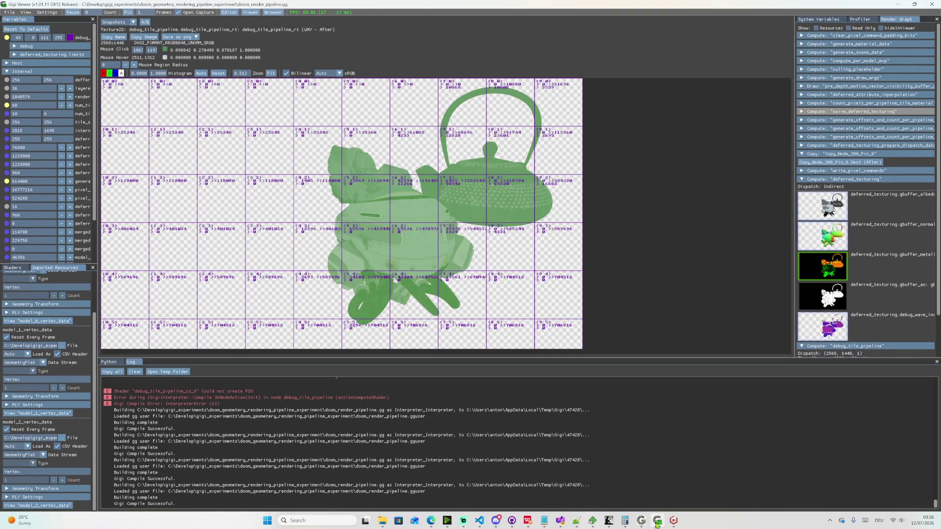
left_click(657, 524)
left_click(493, 319)
key("ctrl+z")
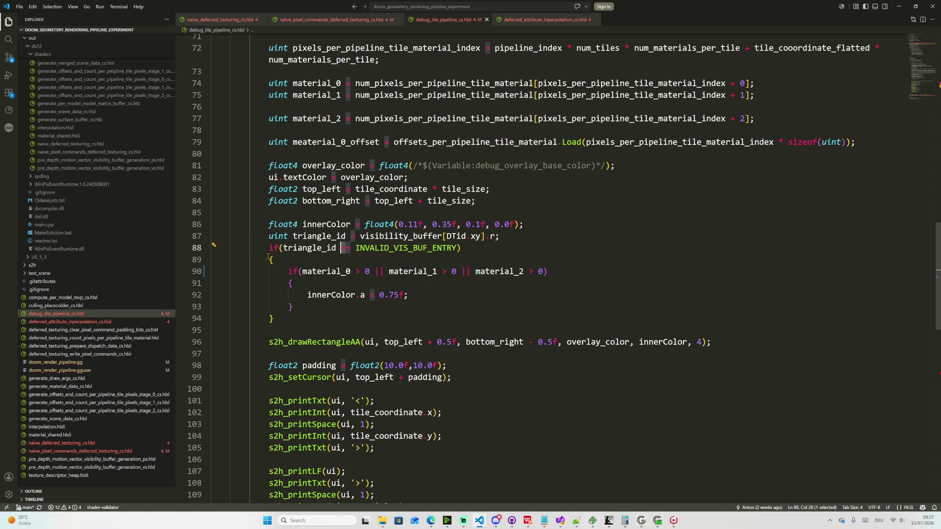
- Check the overlay in Gigi Viewer, then comment out the innerColor.a = 0.75f line
left_click(287, 313)
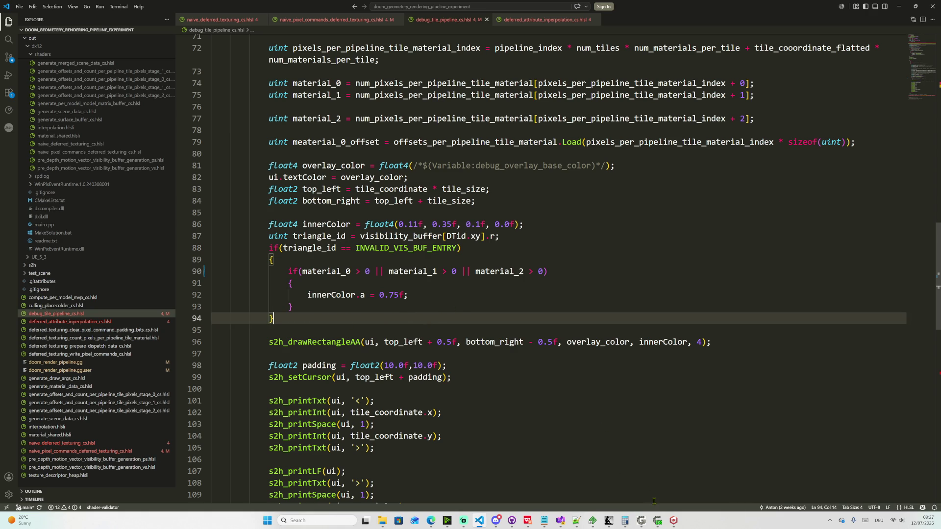
left_click(658, 522)
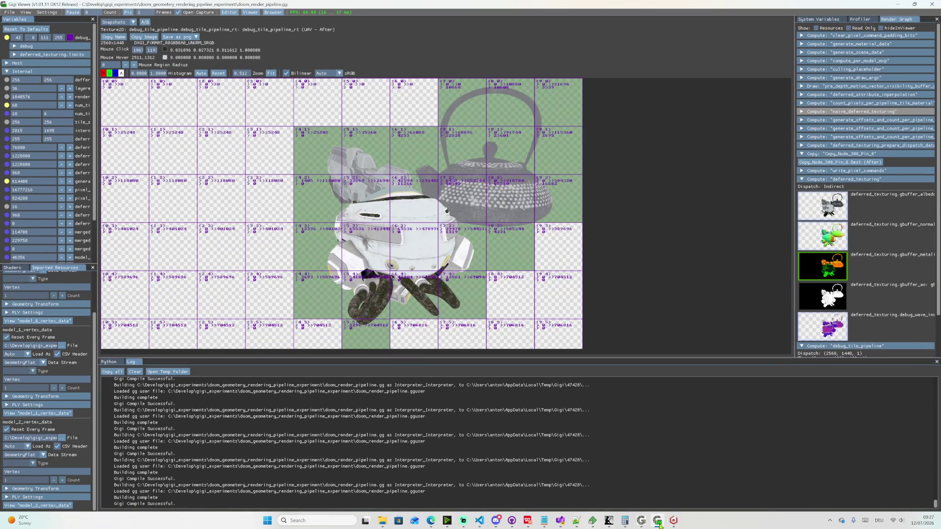
left_click(658, 522)
left_click(307, 295)
type("//")
- Bring the viewer forward and move the camera closer to the teapot
left_click(658, 522)
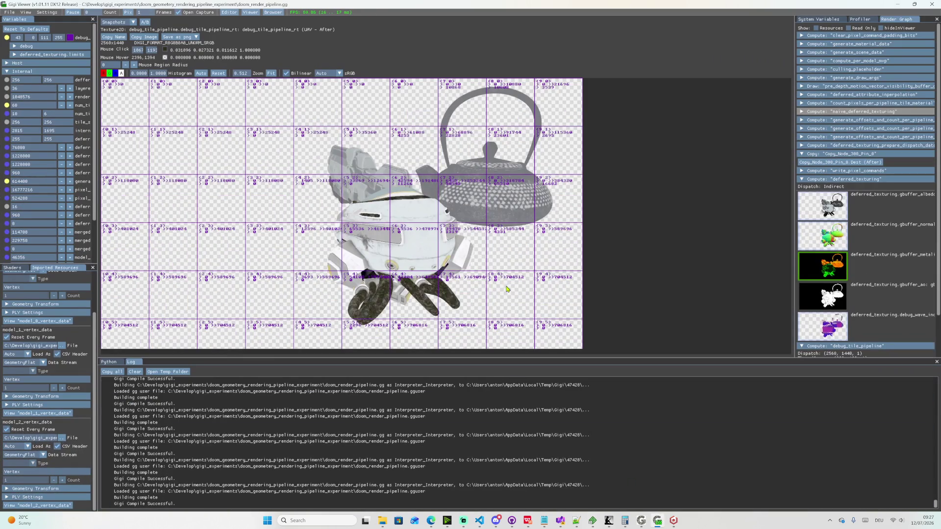
left_click_drag(500, 283, 433, 214)
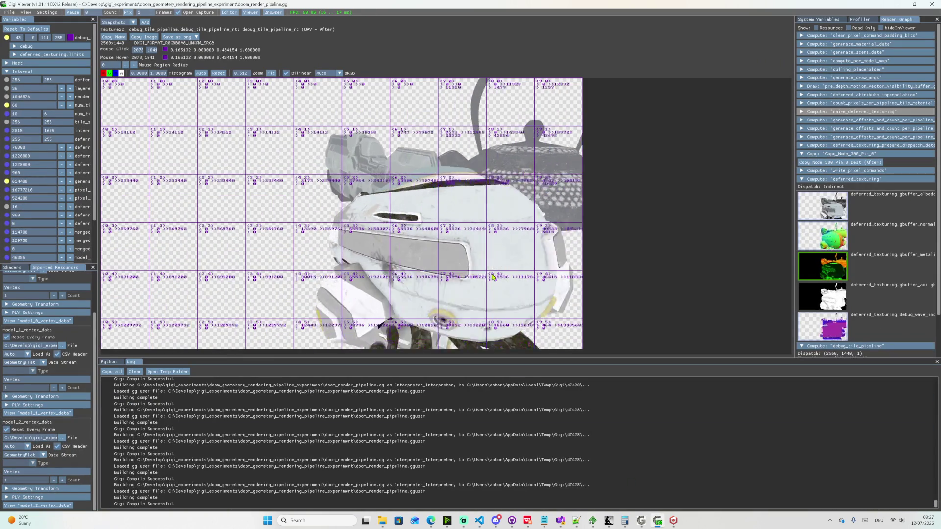
- Fly around the gun and teapot, probe a pixel on the gun, and pull back to see all models
left_click_drag(337, 211, 337, 215)
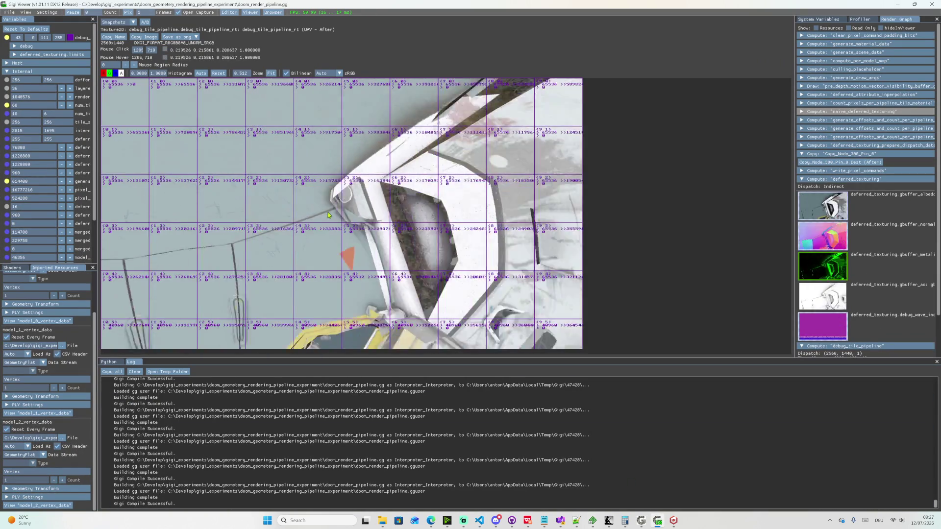
key("w")
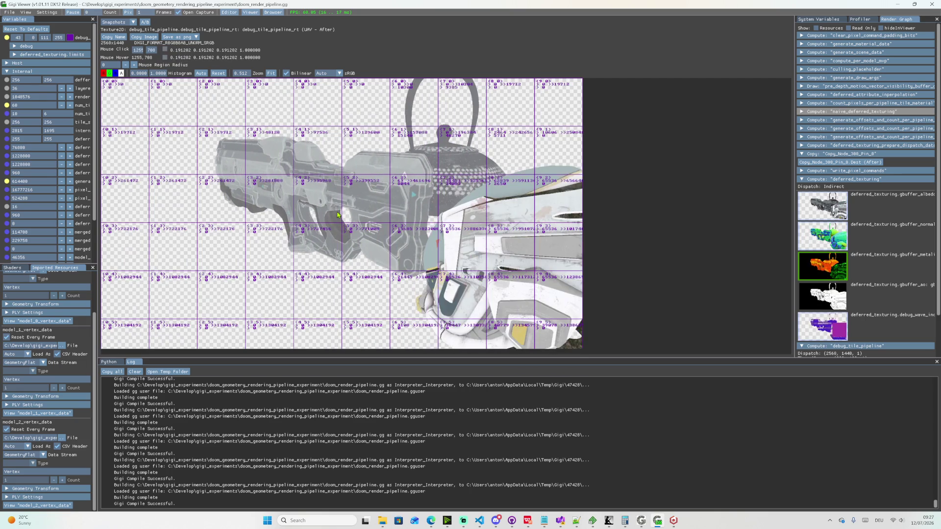
left_click(396, 213)
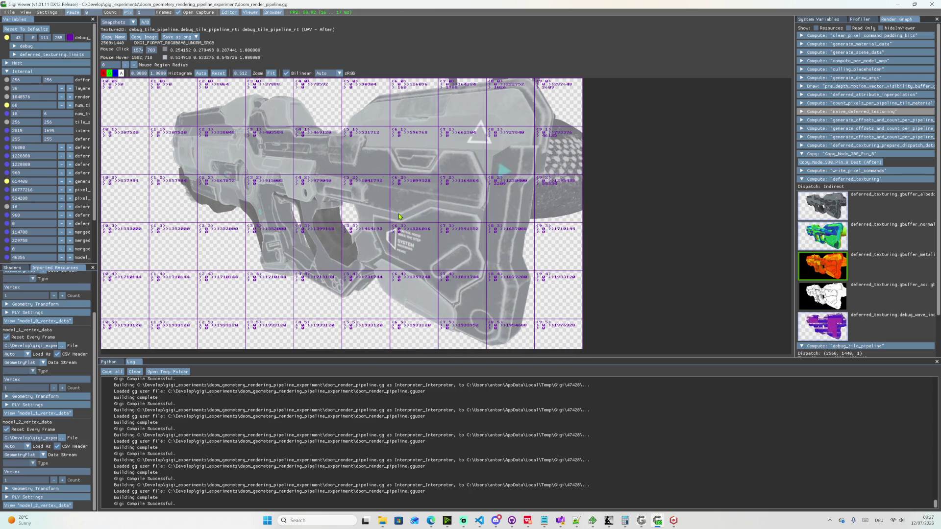
left_click_drag(399, 215, 381, 217)
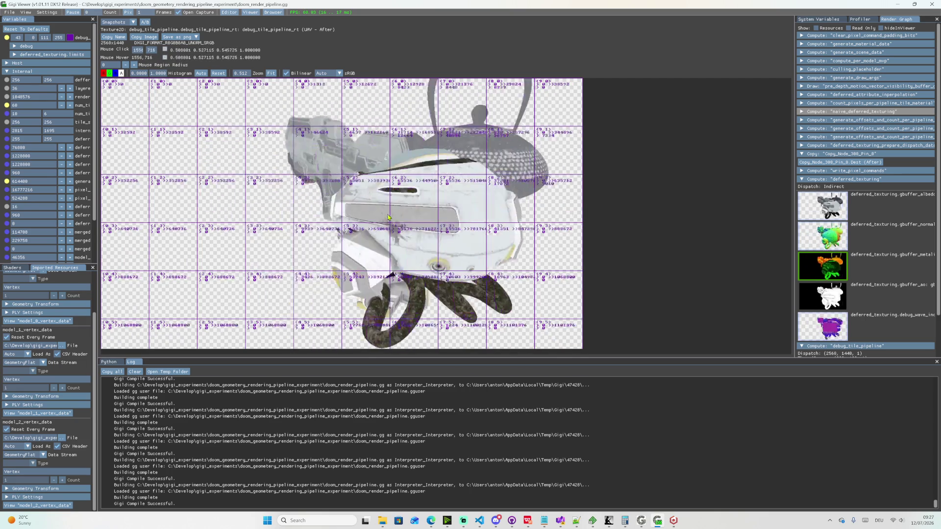
key("s")
left_click(357, 218)
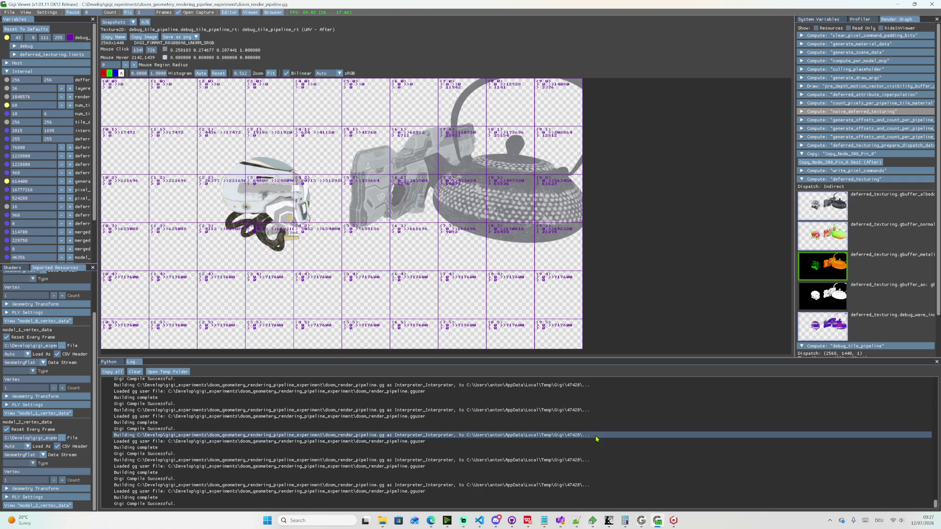
- Minimize the viewer and uncomment the innerColor.a assignment on line 92
left_click(657, 520)
key("BackSpace")
key("BackSpace")
scroll(445, 317, "down", 6)
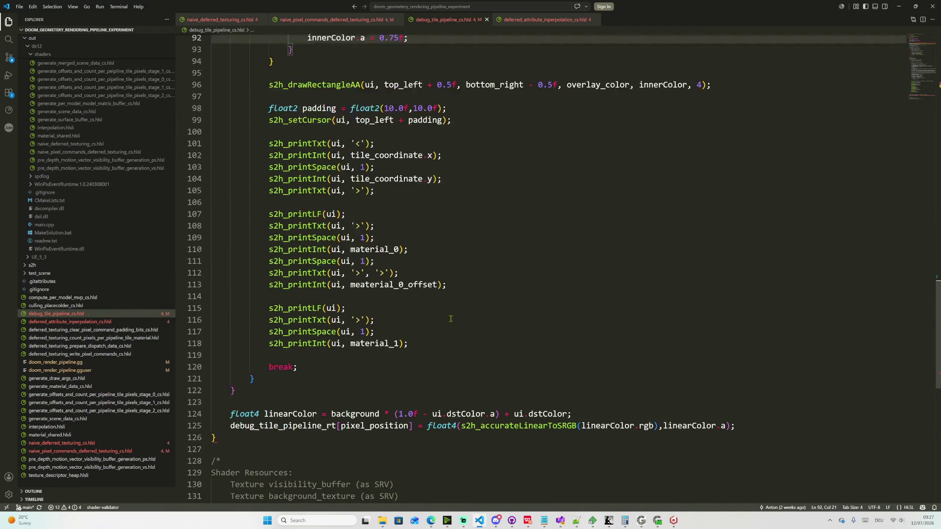
scroll(445, 317, "down", 7)
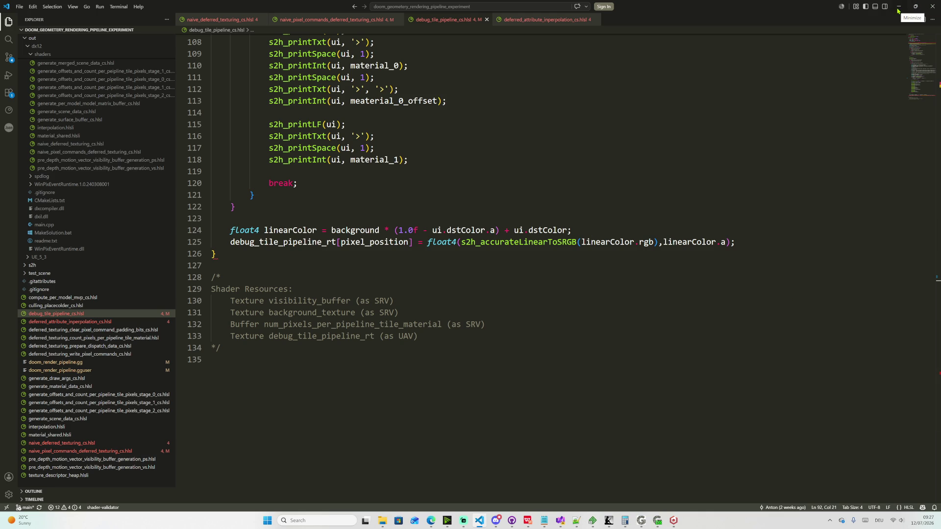
- Remove the s2h_accurateLinearToSRGB call on line 125 so linearColor.rgb is written directly
double_click(562, 242)
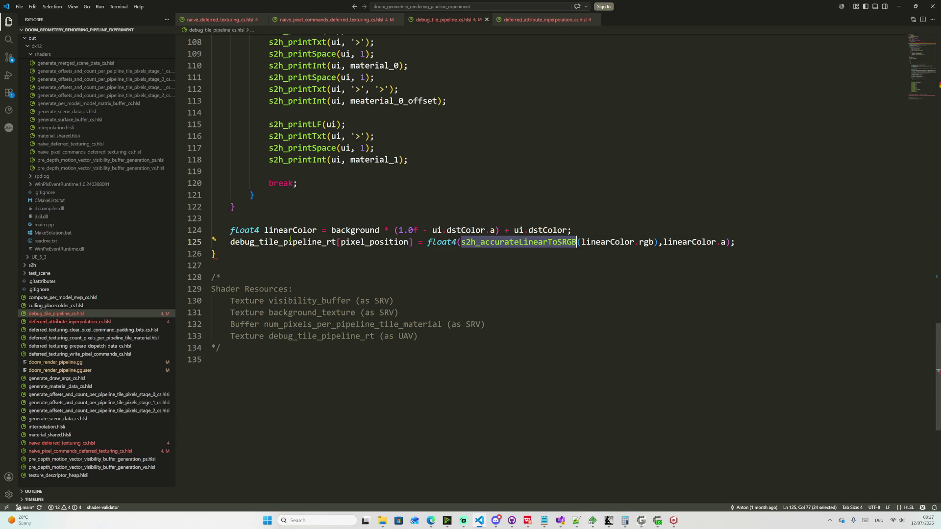
double_click(281, 231)
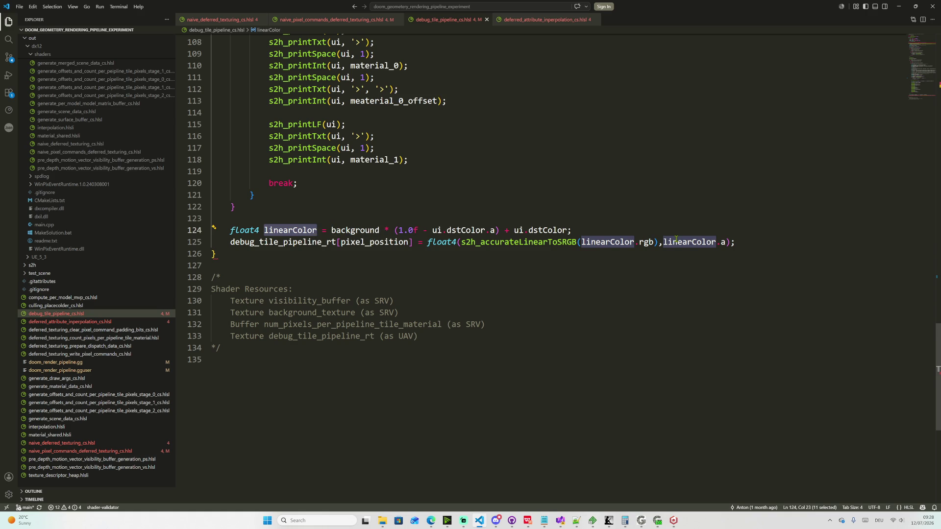
left_click_drag(460, 243, 580, 242)
key("ctrl+c")
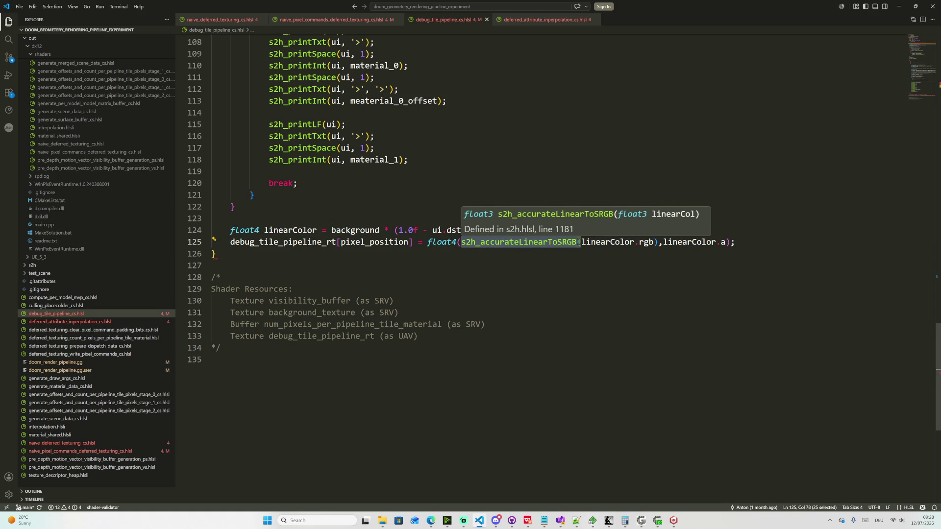
key("BackSpace")
left_click(537, 243)
key("BackSpace")
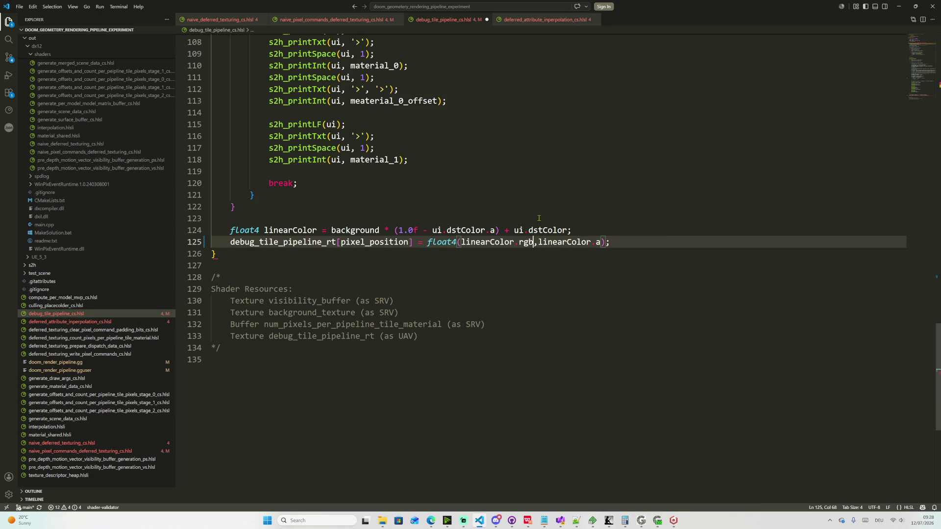
- Review the overlay without sRGB conversion in Gigi Viewer, then undo to restore the conversion call
left_click(658, 520)
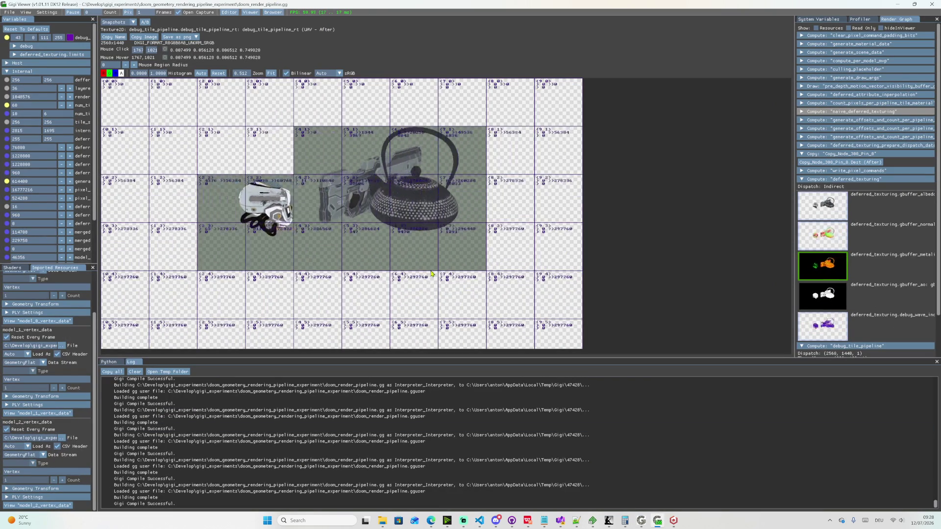
left_click(657, 521)
type(")")
key("ctrl+z")
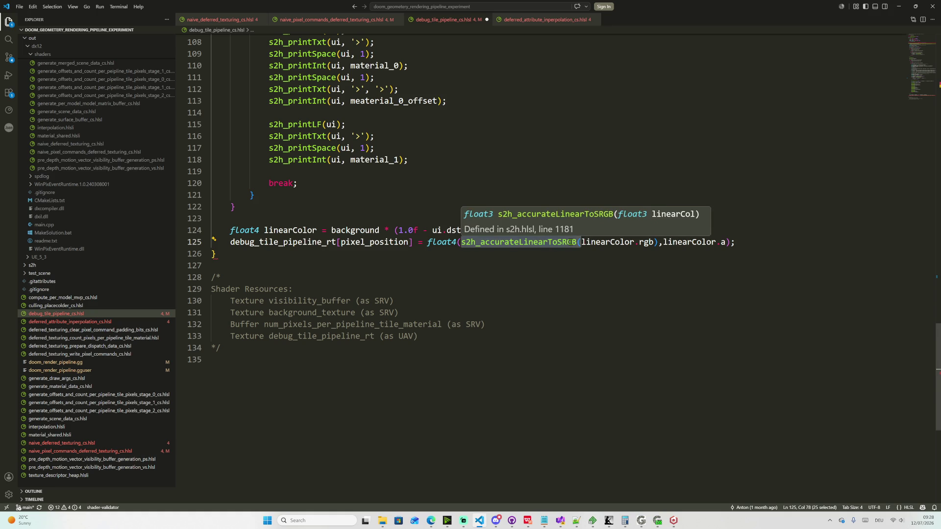
- Move the sRGB conversion call from line 125 to wrap ui.dstColor on line 124
key("BackSpace")
left_click(515, 231)
key("ctrl+v")
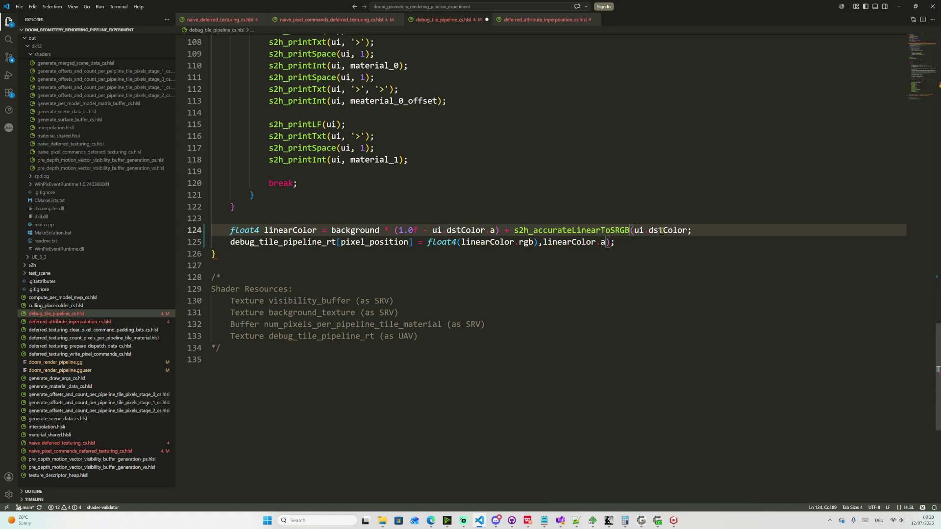
type(")")
double_click(294, 230)
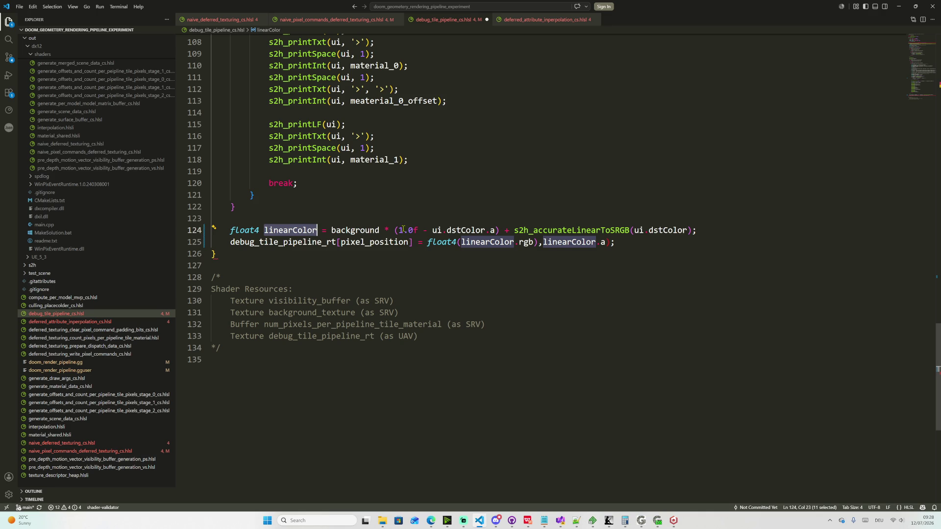
- Make line 125 output linearColor.rgba, dropping the separate alpha argument; Gigi Viewer reports compile errors
left_click(531, 242)
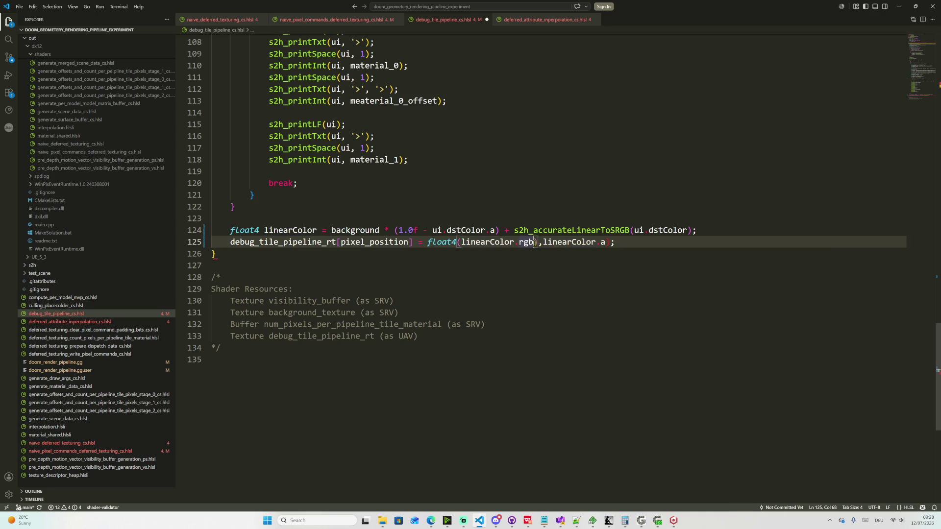
type("a")
left_click(548, 243)
left_click_drag(547, 242, 615, 243)
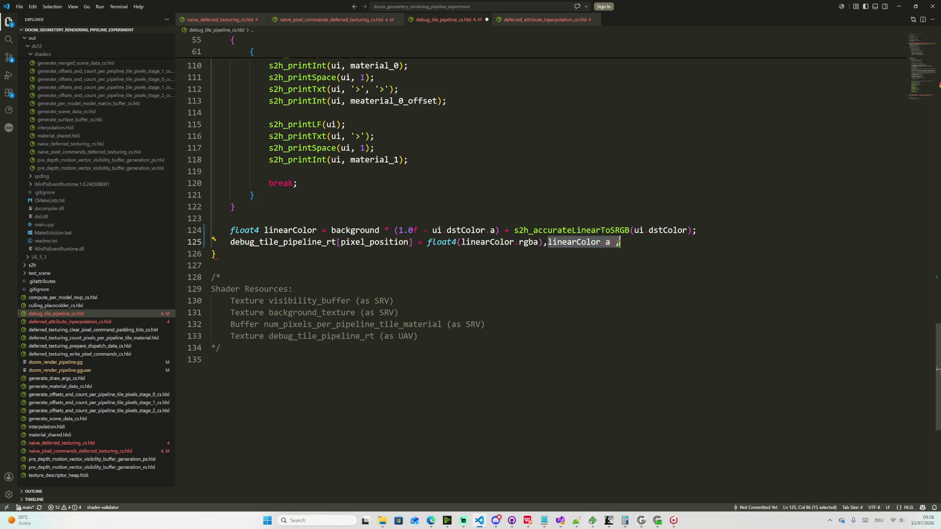
key("BackSpace")
key("BackSpace")
key("BackSpace")
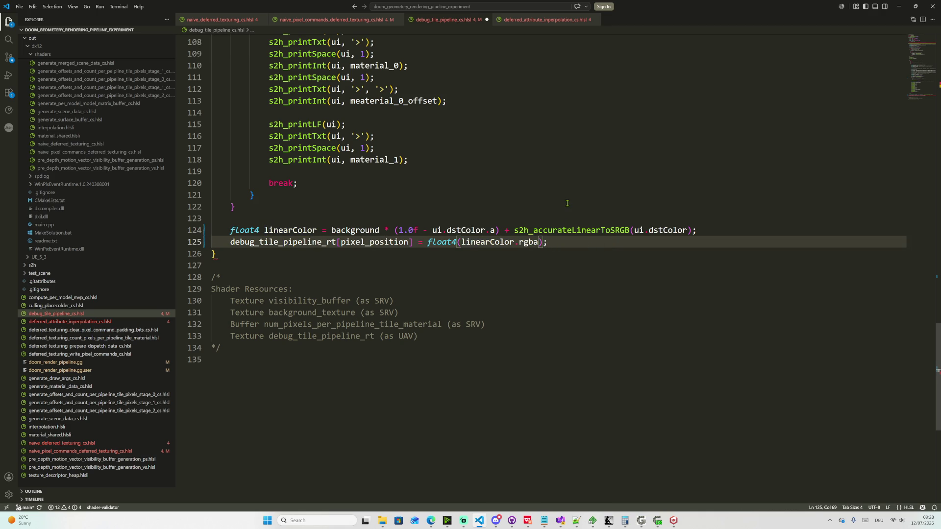
left_click(658, 521)
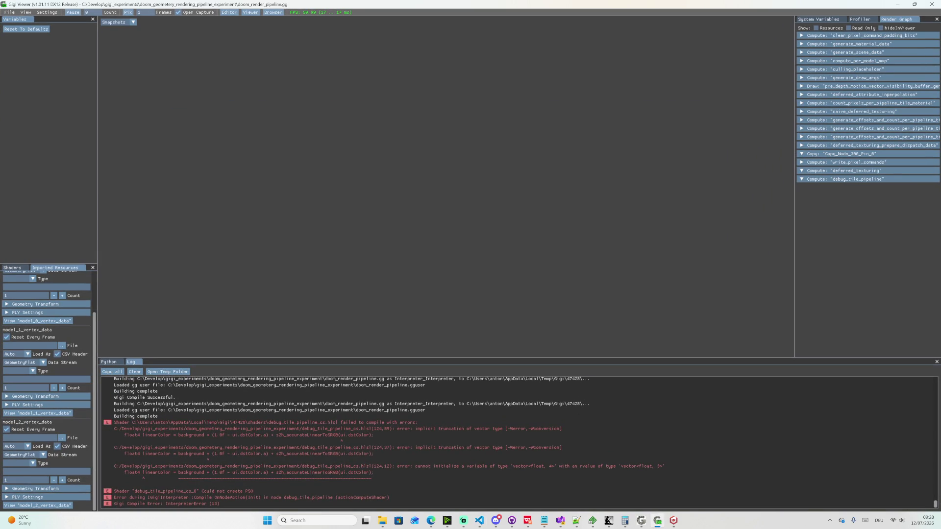
left_click(658, 521)
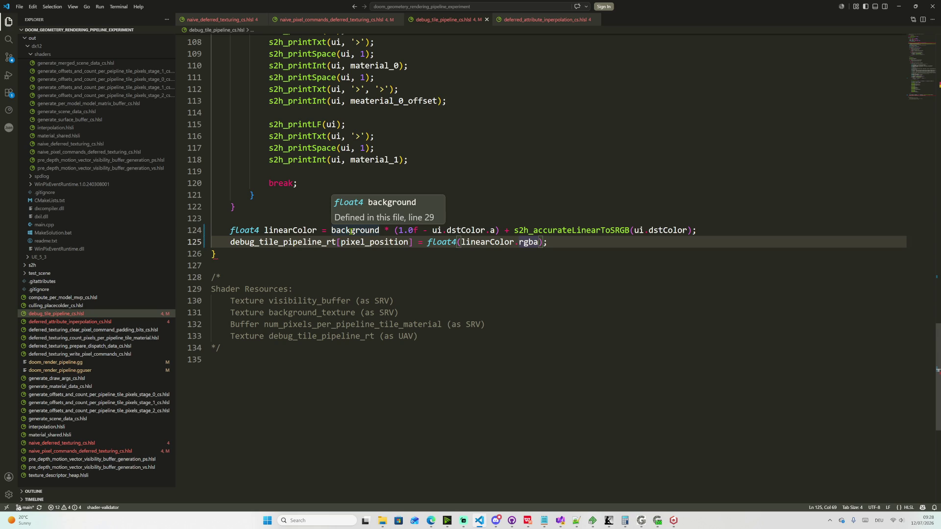
- Wrap the converted ui.dstColor on line 124 in float4(..., ui.dstColor.a) using autocomplete
left_click(515, 230)
type("float(")
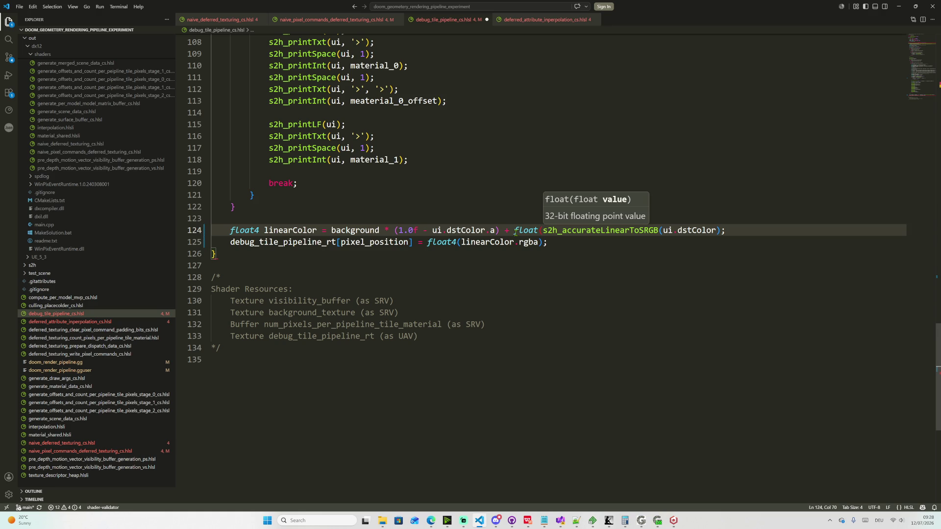
key("Left")
type("4")
key("End")
key("Left")
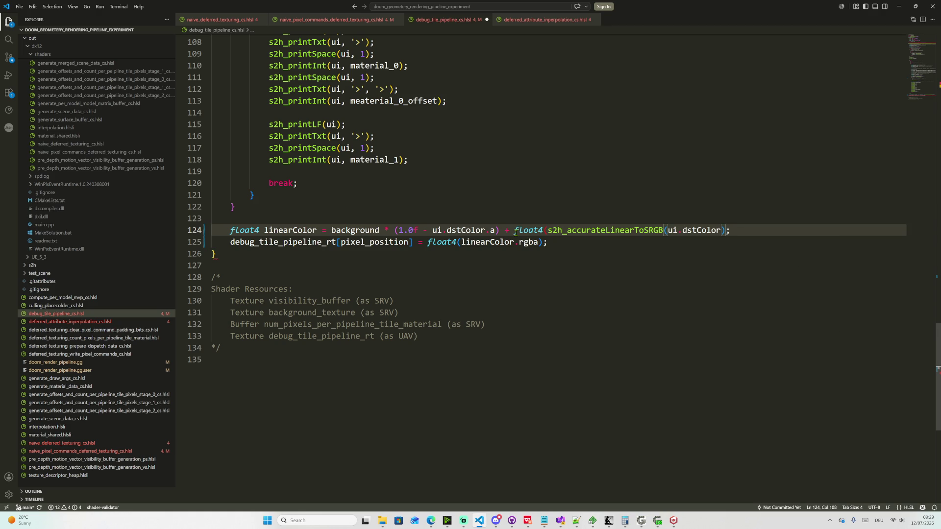
type(", ui.ds")
key("Tab")
type(".a)")
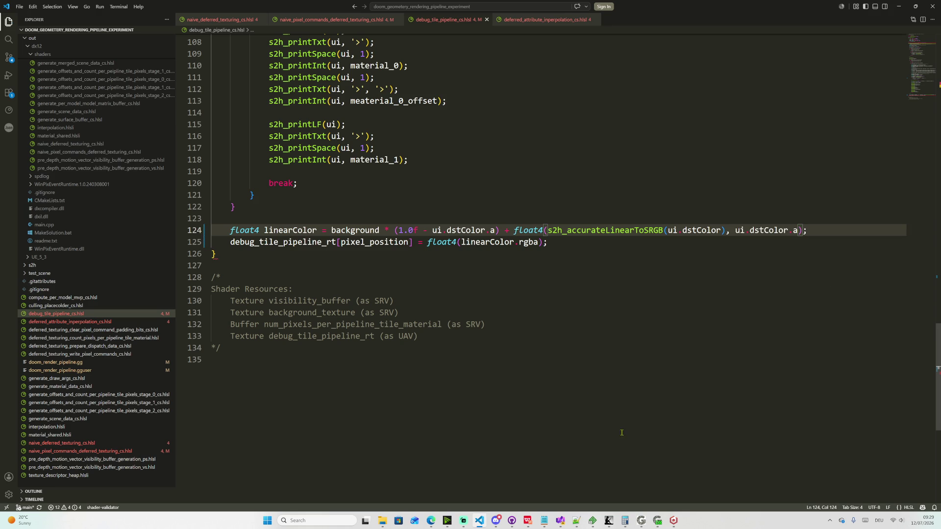
mouse_move(657, 521)
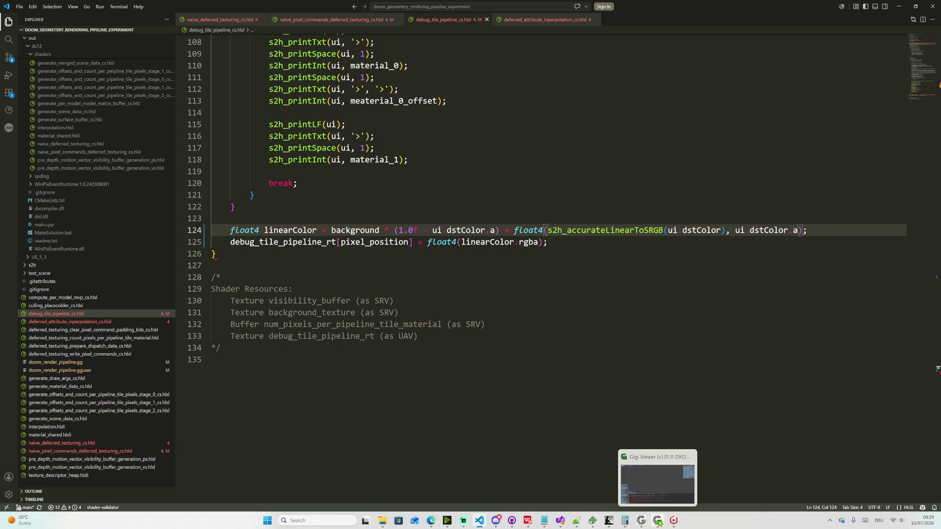
- Check the comma placement on line 124, save, and read the viewer log's line 124 truncation error
left_click(727, 231)
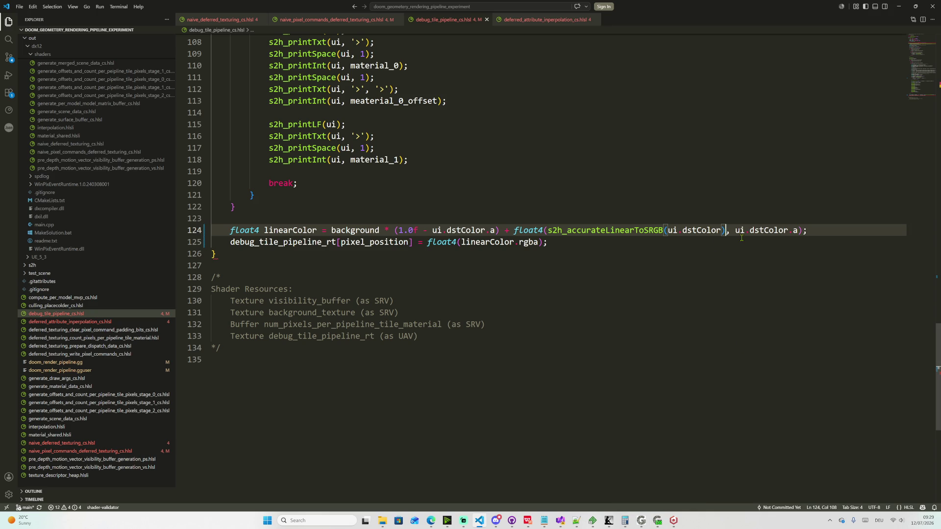
key("Right")
key("Left")
key("Right")
key("Left")
mouse_move(637, 232)
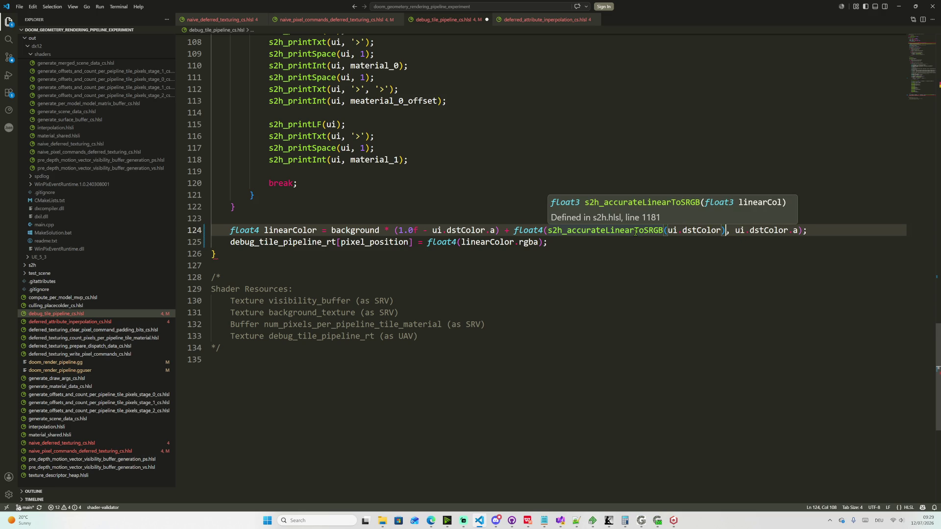
left_click(669, 418)
key("alt+Tab")
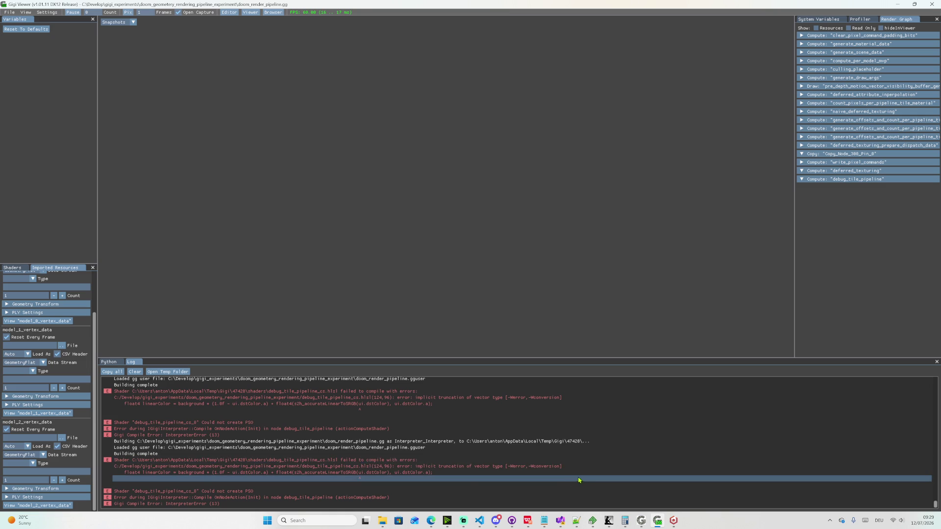
left_click(658, 520)
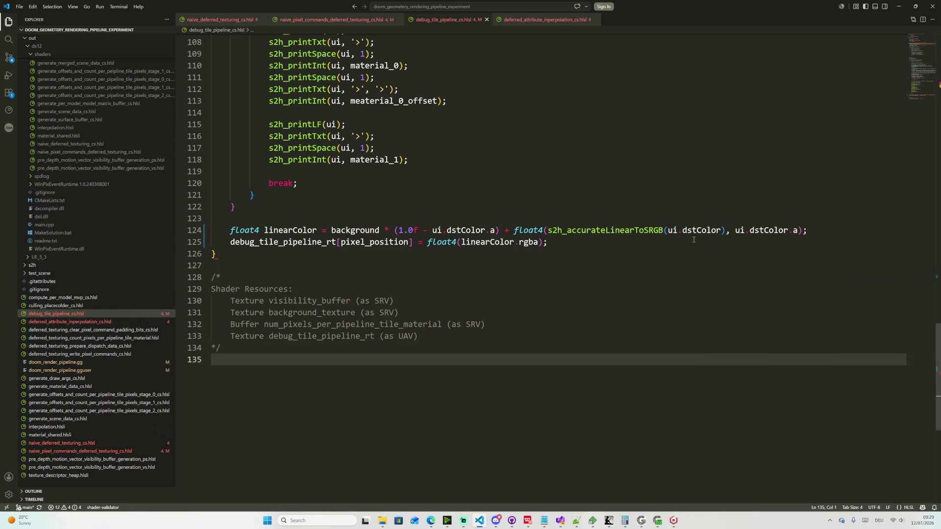
mouse_move(702, 230)
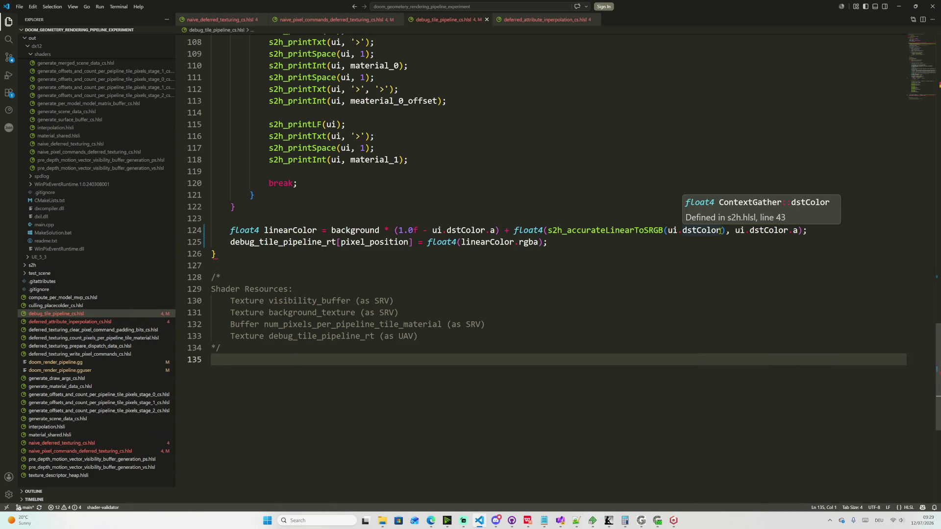
- Pass ui.dstColor.rgb into the sRGB conversion on line 124, fixing the truncation error
left_click(721, 230)
type(".rgb")
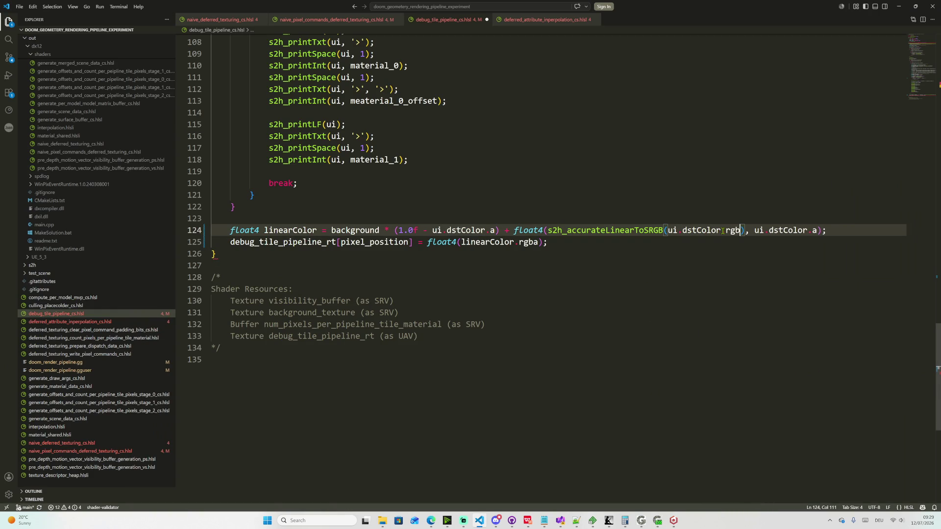
type("a")
key("BackSpace")
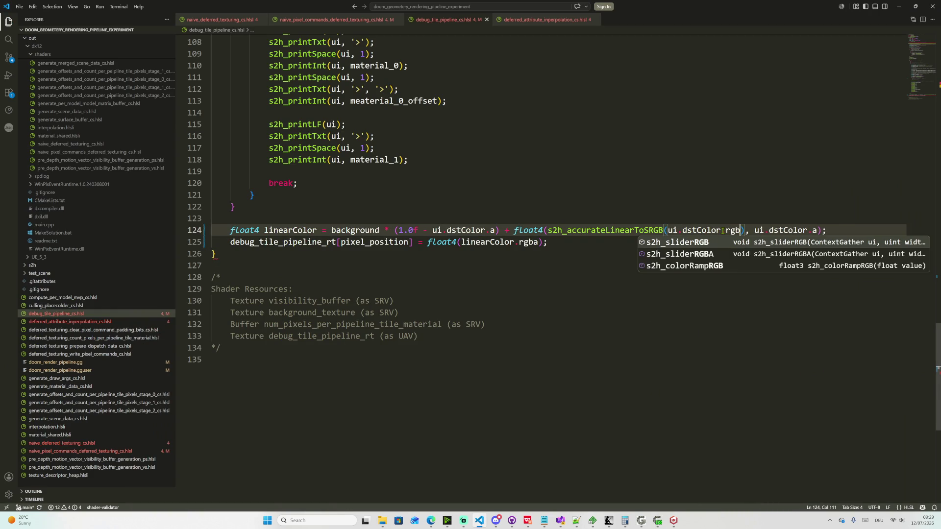
key("Escape")
key("Up")
key("Up")
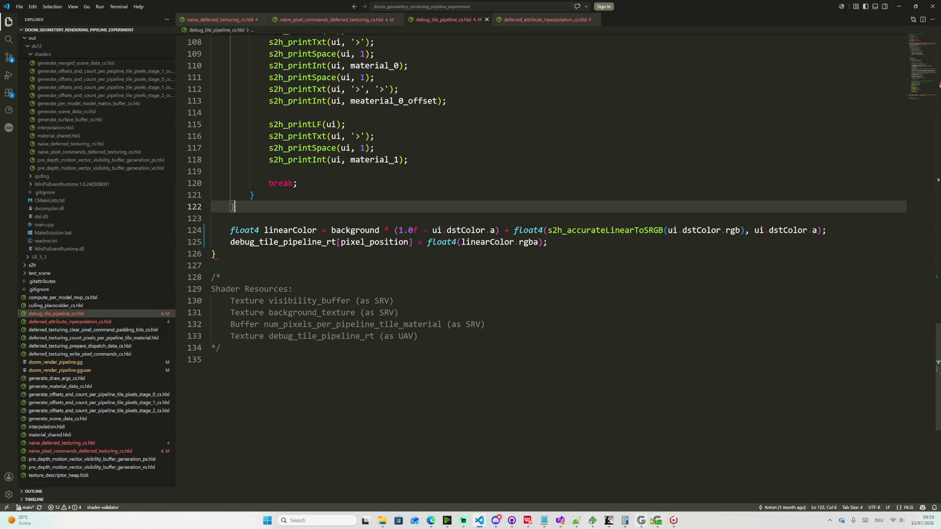
left_click(657, 521)
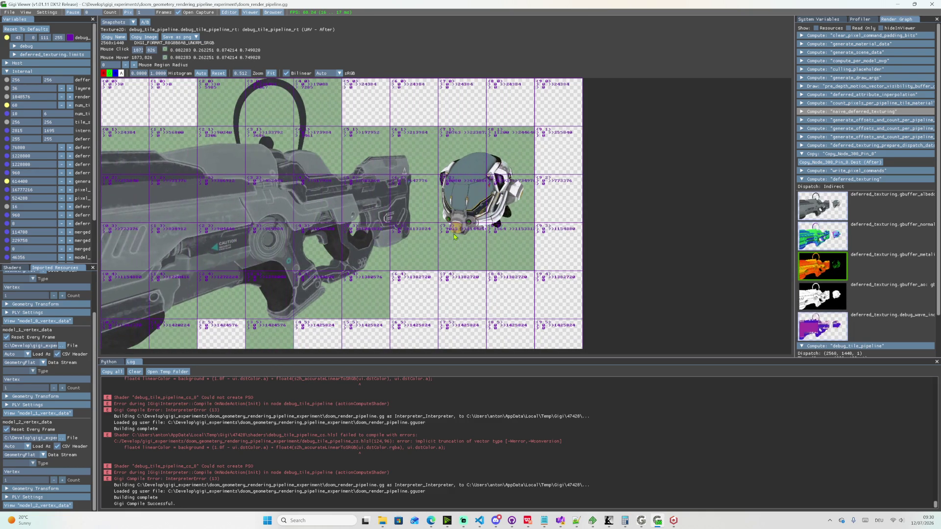
- Return from the tile debug render to the tile overlay shader code
key("alt+Tab")
scroll(614, 440, "up", 3)
scroll(559, 353, "up", 5)
scroll(514, 268, "up", 3)
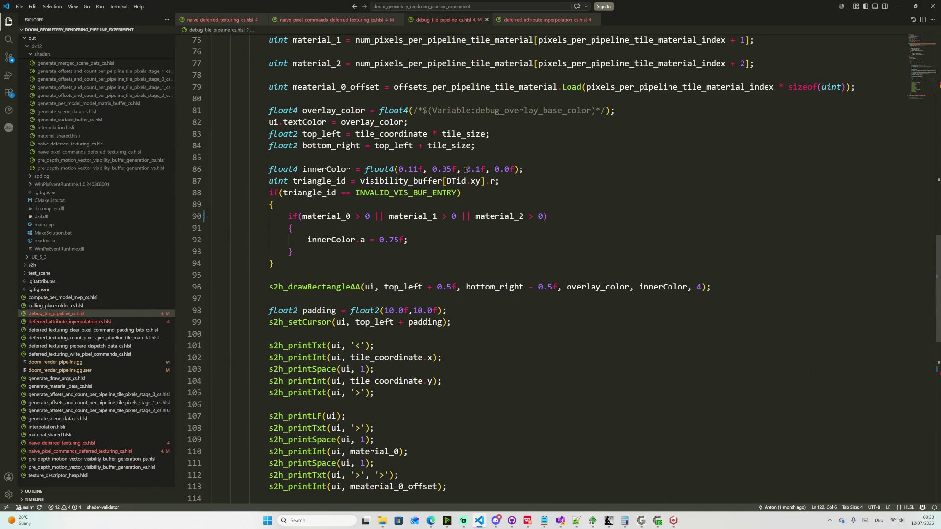
- Change the inner tile red value from 0.11f to 0.31f, save, and check the reddish-brown tiles
left_click_drag(408, 169, 413, 169)
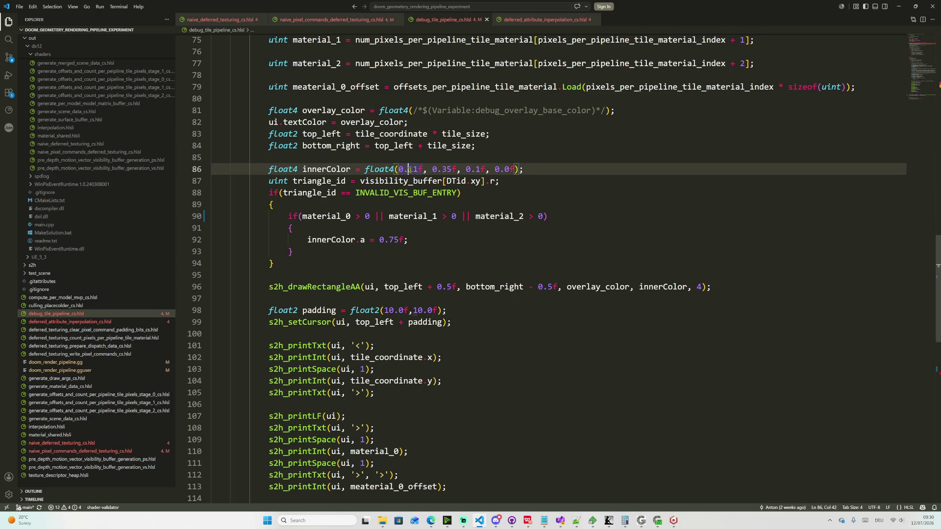
type("3")
key("ctrl+w")
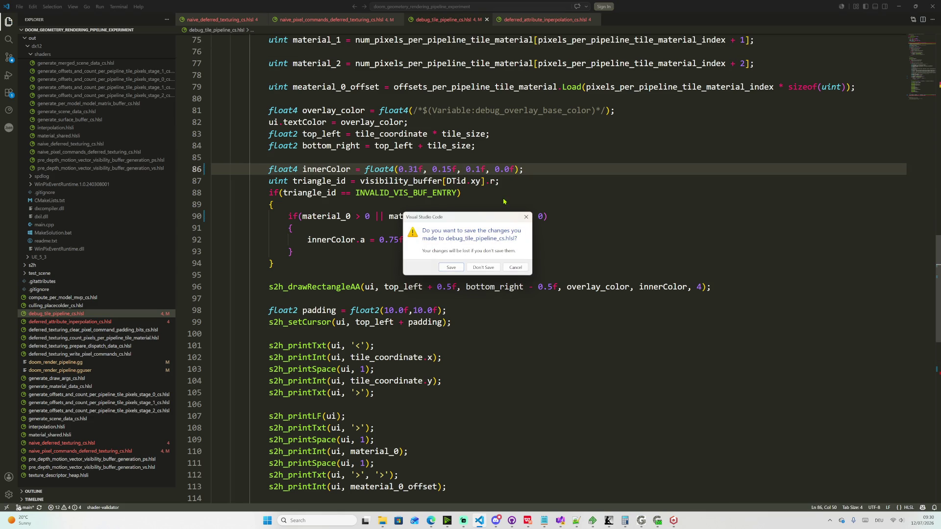
left_click(526, 217)
left_click(507, 204)
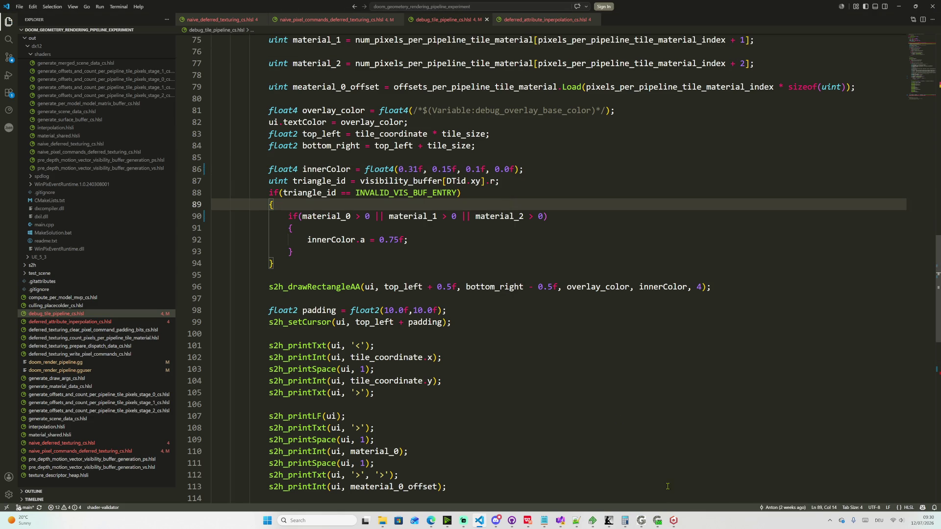
left_click(657, 521)
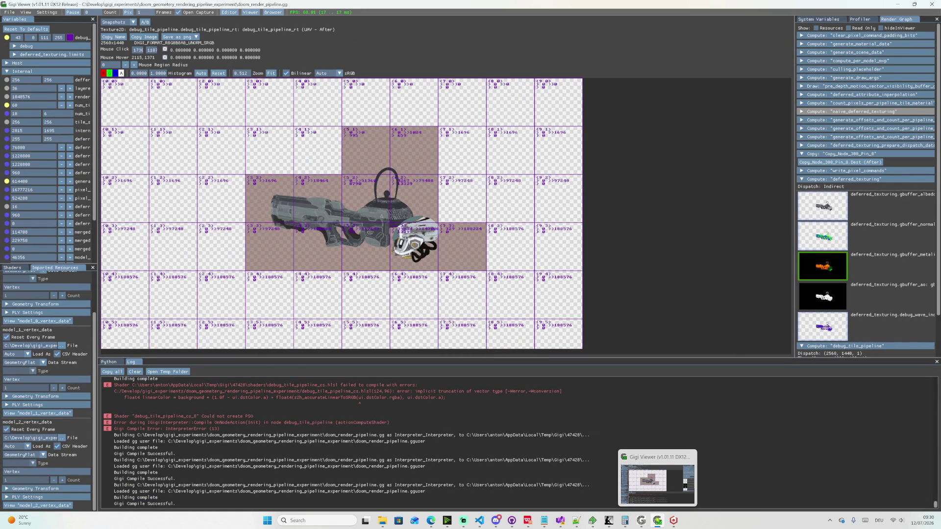
left_click(658, 520)
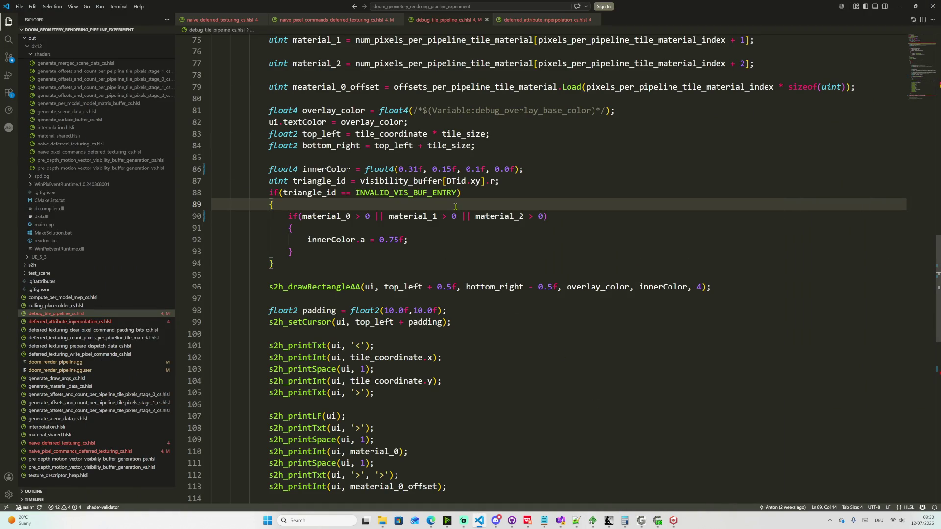
- Set the inner tile colour to float4(0.71f, 0.45f, 0.1f, 0.0f) and check the orange tiles
left_click_drag(449, 169, 443, 169)
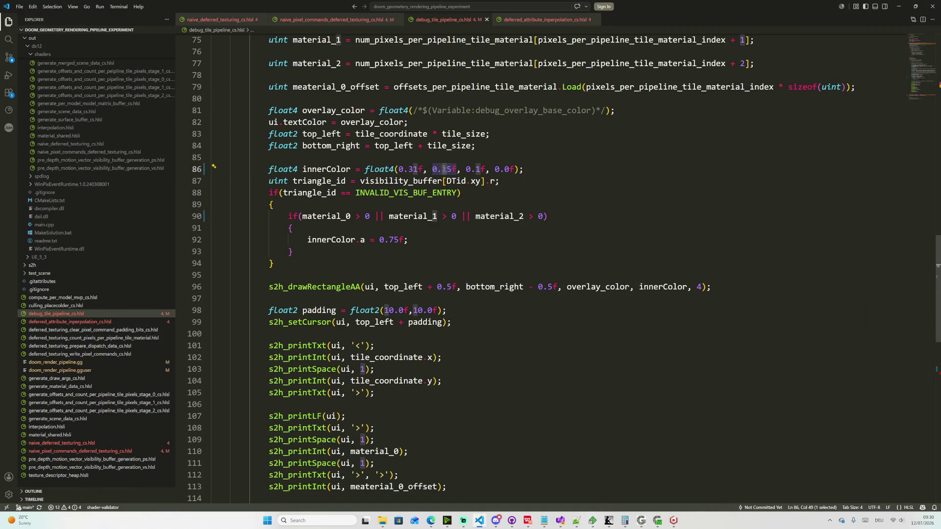
type("4")
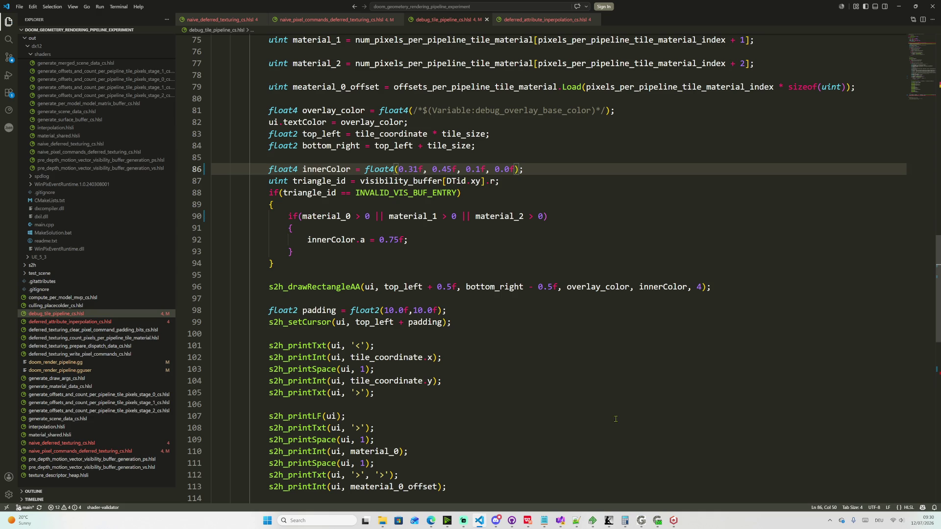
left_click(658, 521)
left_click(657, 520)
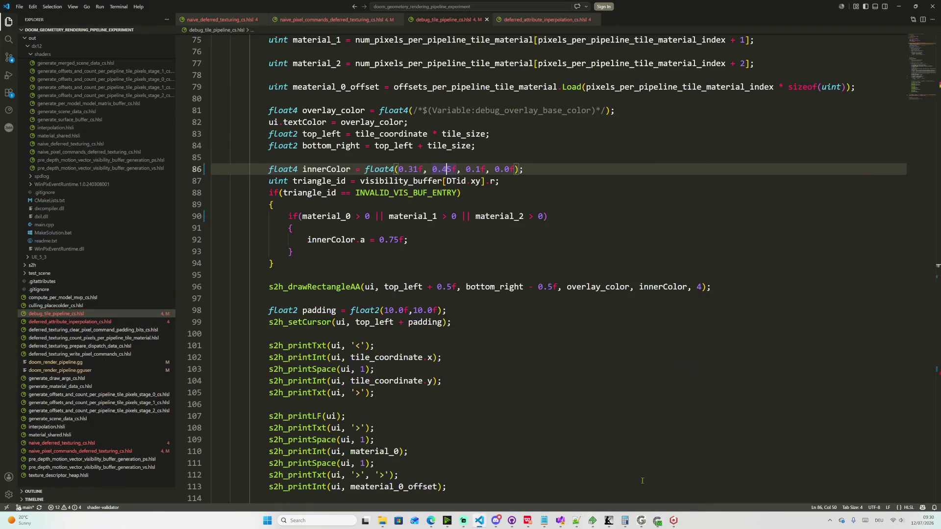
left_click_drag(409, 170, 415, 170)
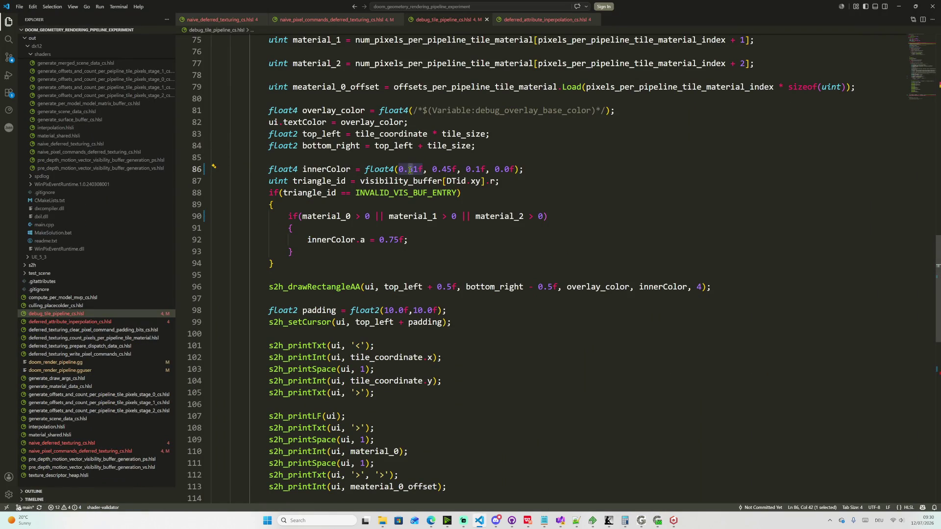
type("5")
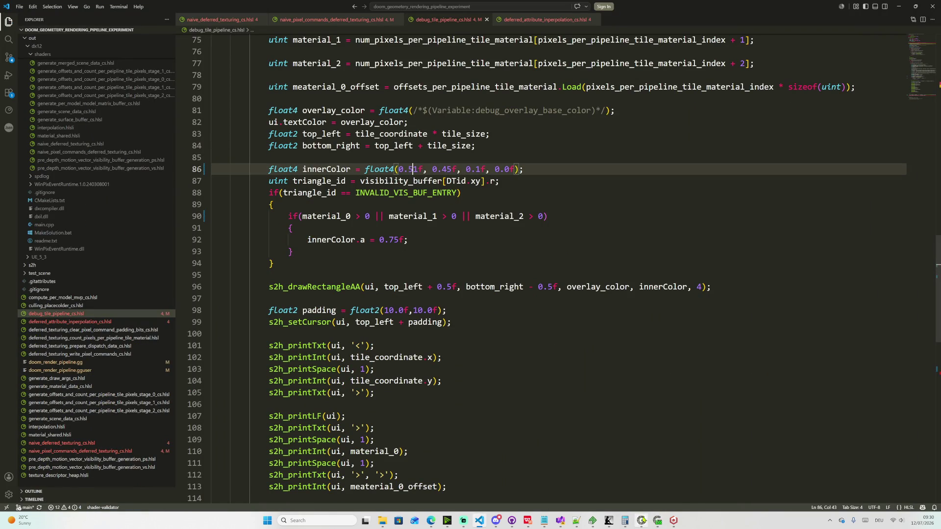
left_click(657, 521)
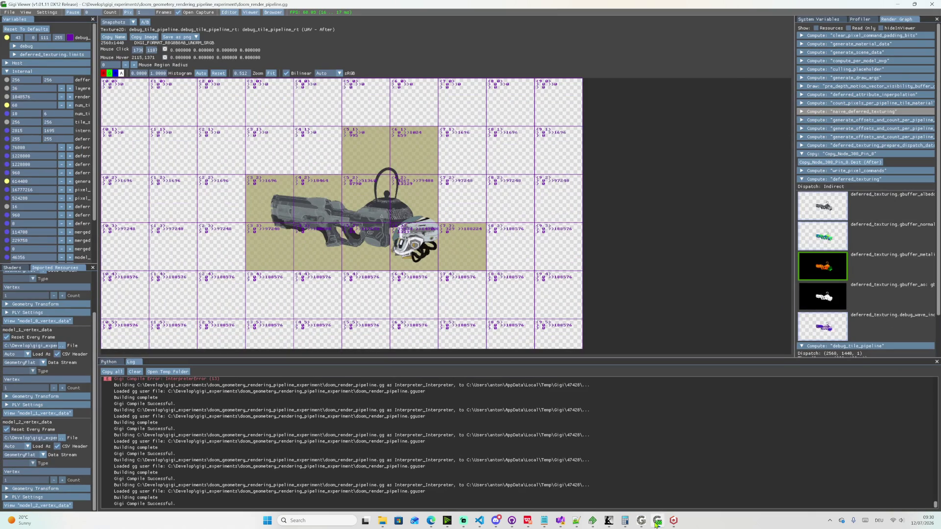
left_click(657, 521)
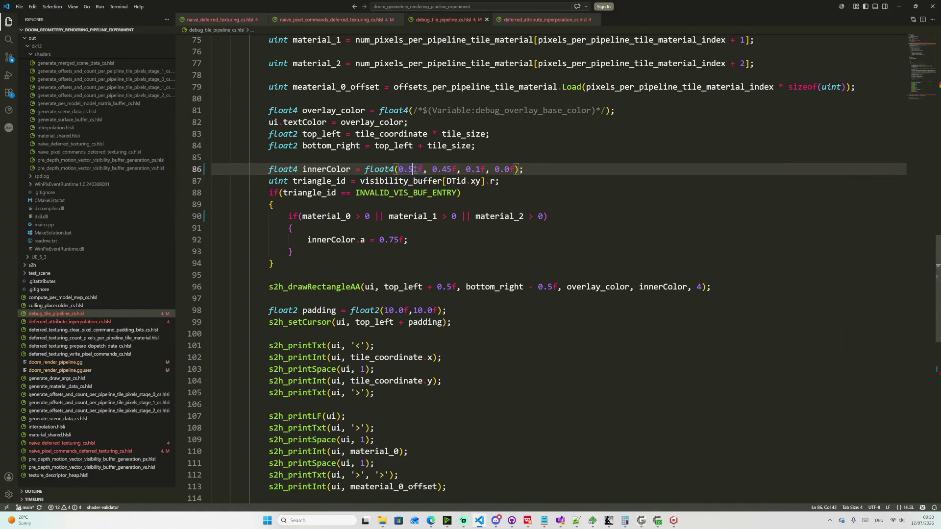
key("shift+Left")
type("7")
left_click(657, 520)
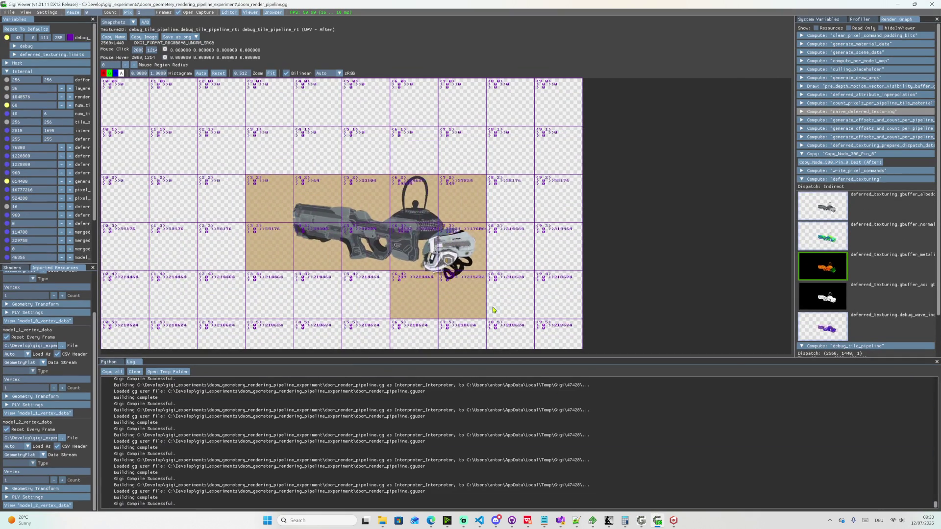
- Fly toward the models and show the gbuffer_normal texture in the main view
mouse_move(497, 311)
left_mouse_down()
mouse_move(515, 311)
mouse_move(491, 268)
mouse_move(537, 269)
mouse_move(468, 266)
left_mouse_up()
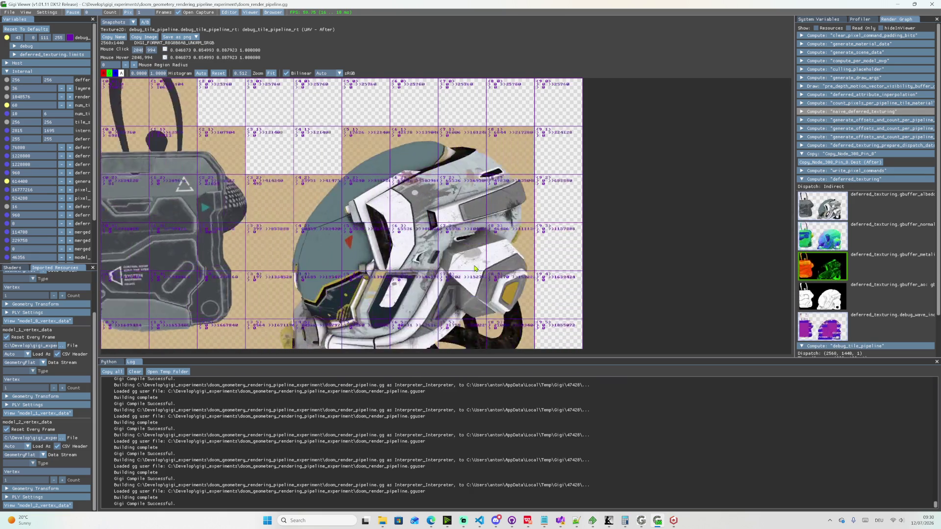
left_click(822, 235)
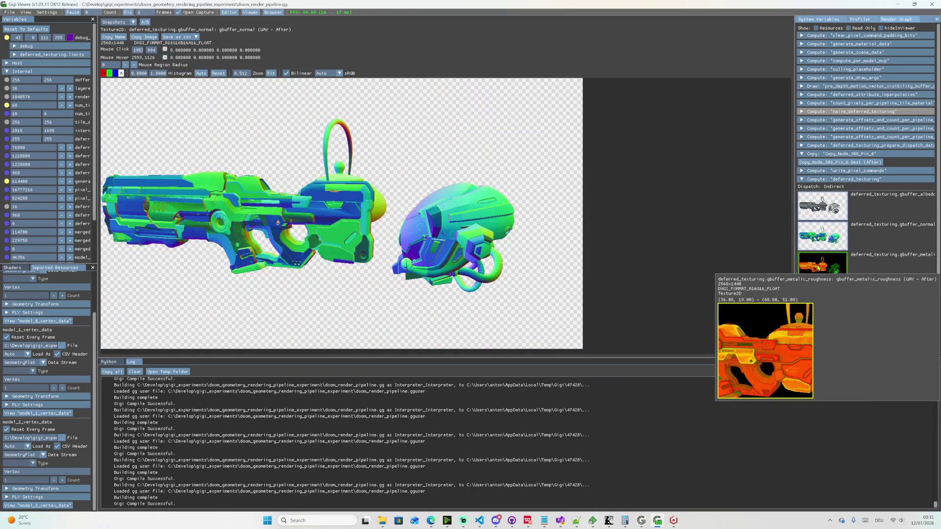
- Preview the metallic_roughness and ambient occlusion G-buffers in the main view
left_click(821, 267)
left_click(827, 294)
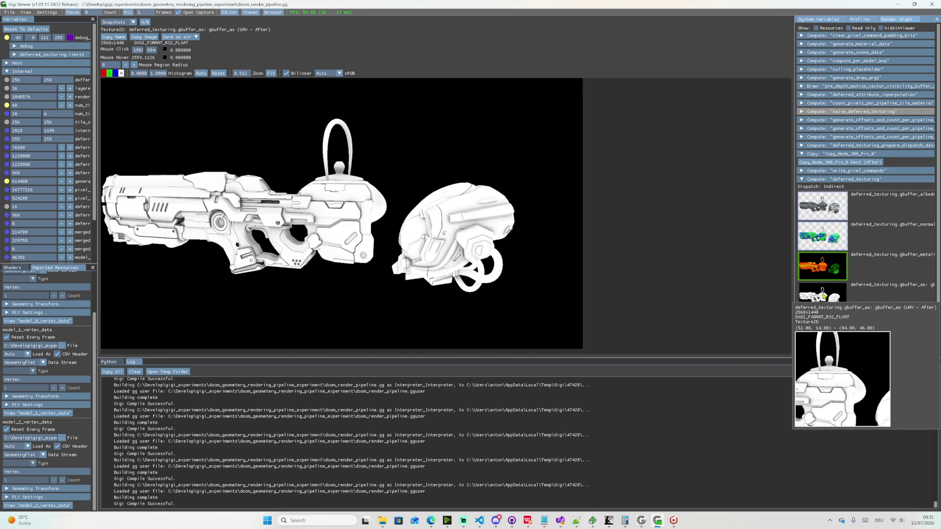
left_click(821, 267)
left_click(829, 294)
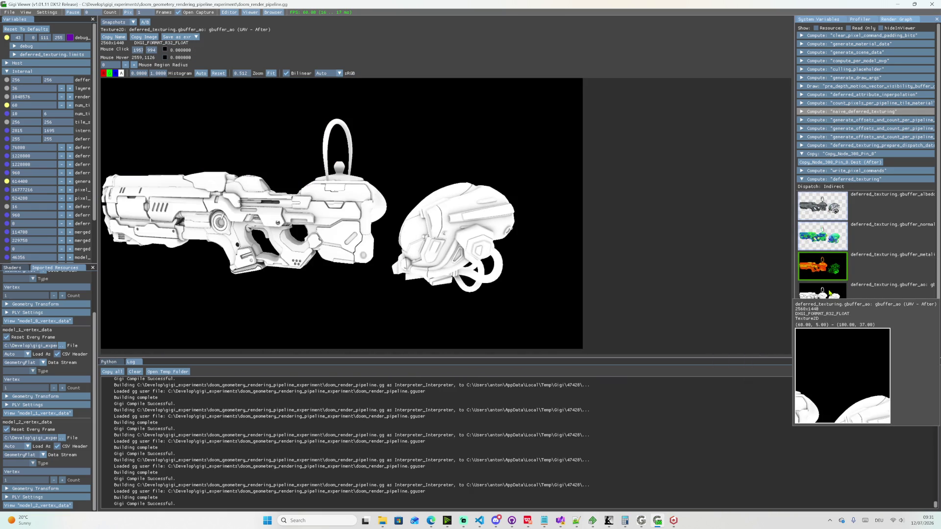
left_click(822, 267)
left_click(827, 294)
left_click(524, 231)
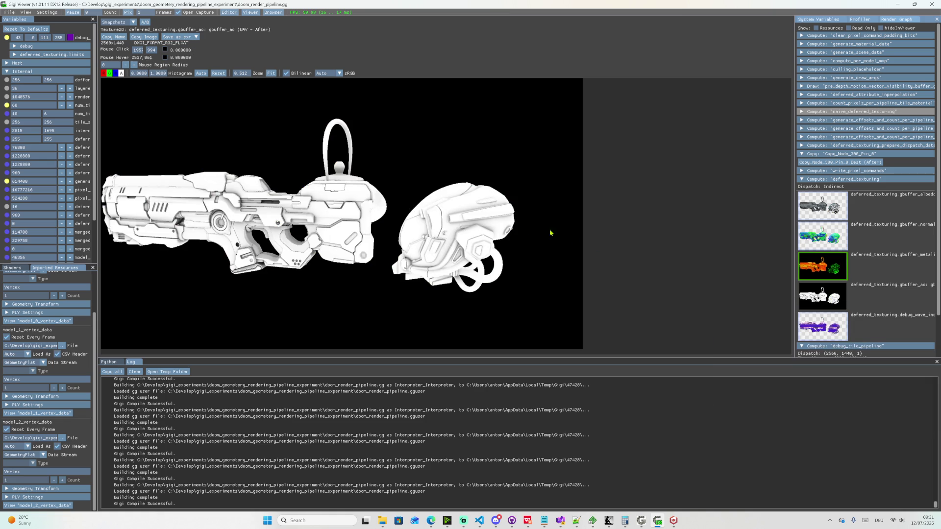
- Fly the camera around the teapot and through the gun, then back out to see all models
left_click_drag(524, 231, 516, 232)
key("w")
key("w")
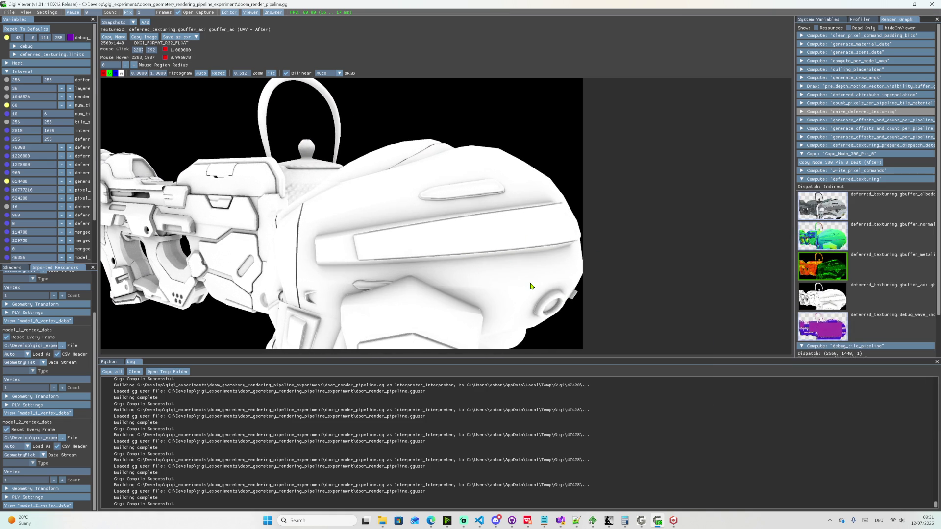
key("w")
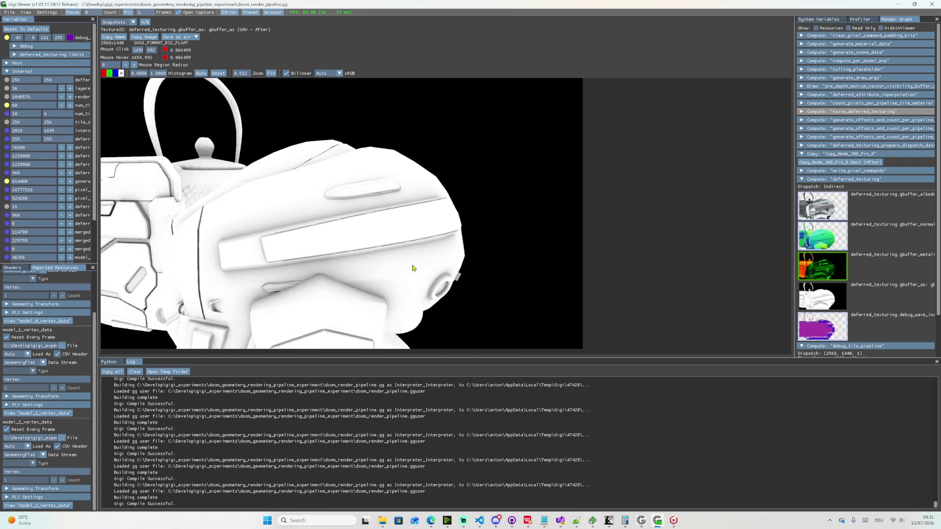
left_click(398, 264)
key("w")
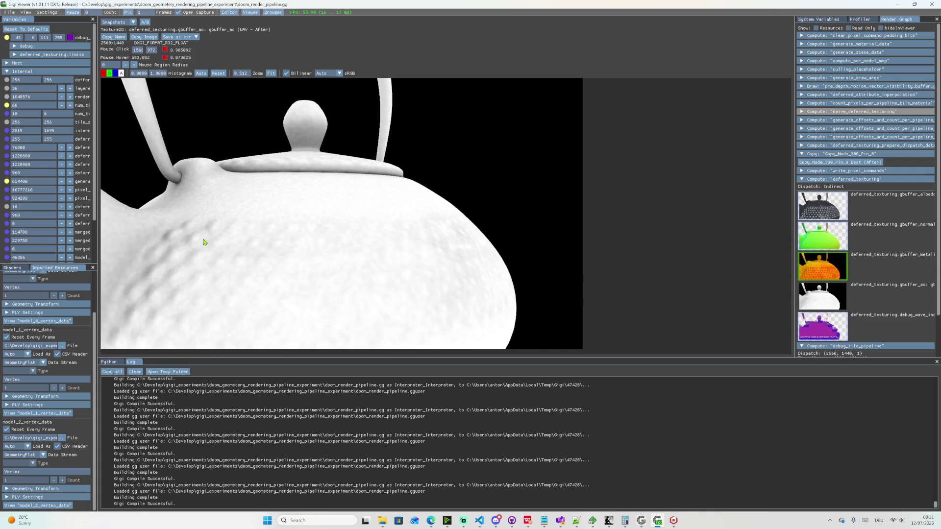
key("s")
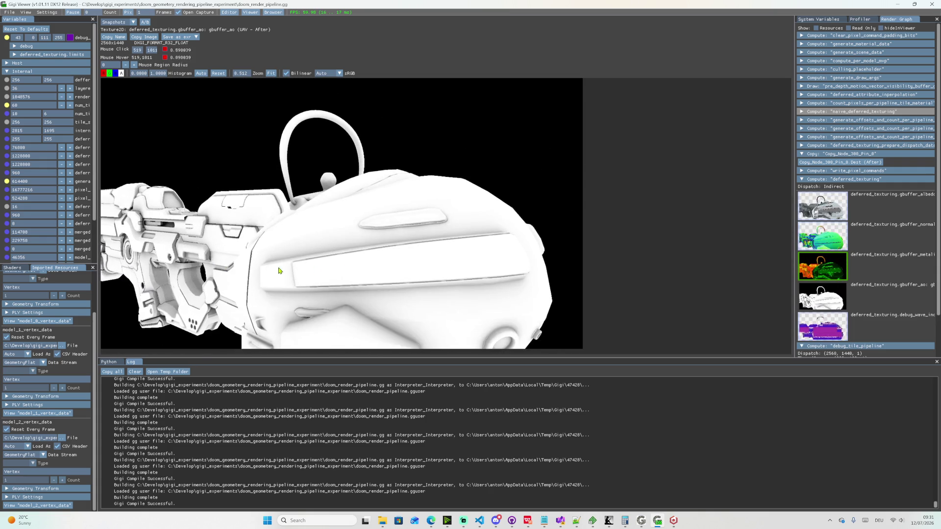
left_click(347, 271)
key("s")
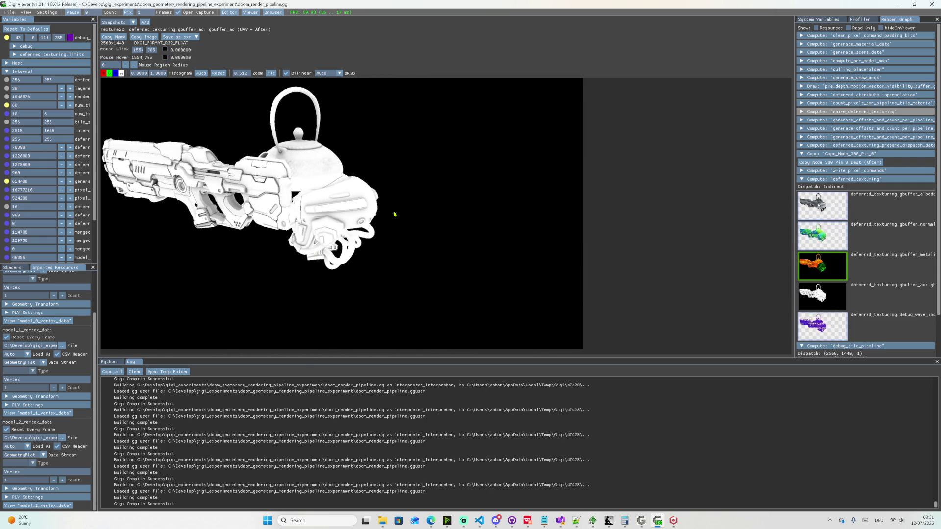
mouse_move(390, 198)
left_mouse_down()
mouse_move(412, 209)
mouse_move(523, 203)
left_mouse_up()
key("w")
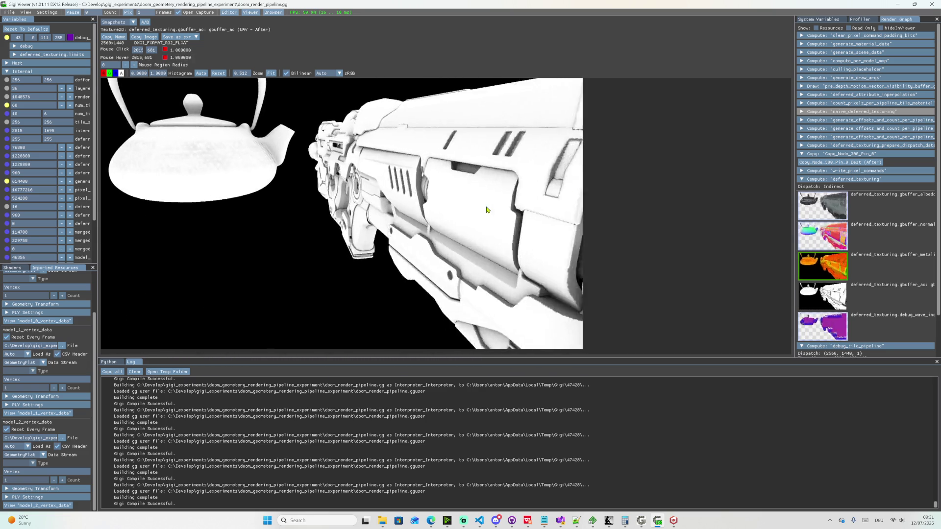
key("w")
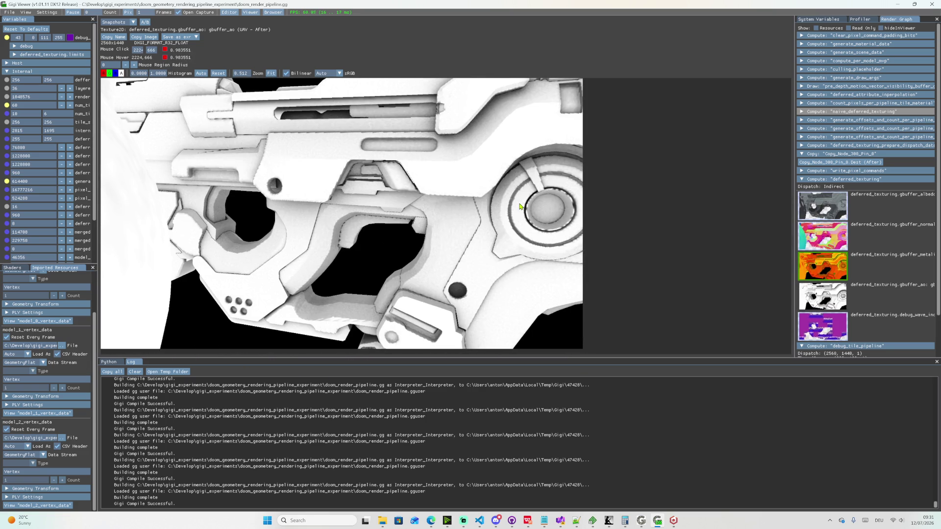
mouse_move(523, 203)
left_mouse_down()
mouse_move(563, 228)
mouse_move(345, 299)
mouse_move(352, 310)
left_mouse_up()
key("s")
key("s")
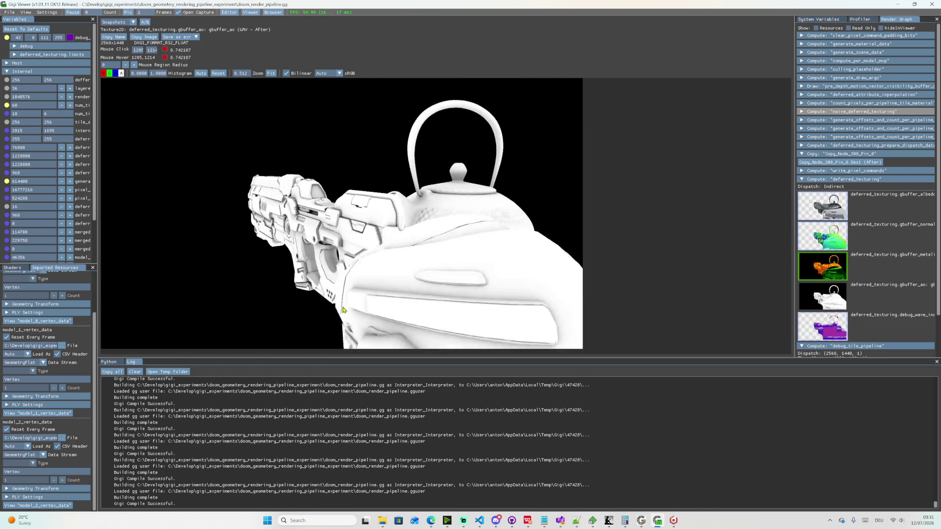
left_click_drag(468, 281, 456, 290)
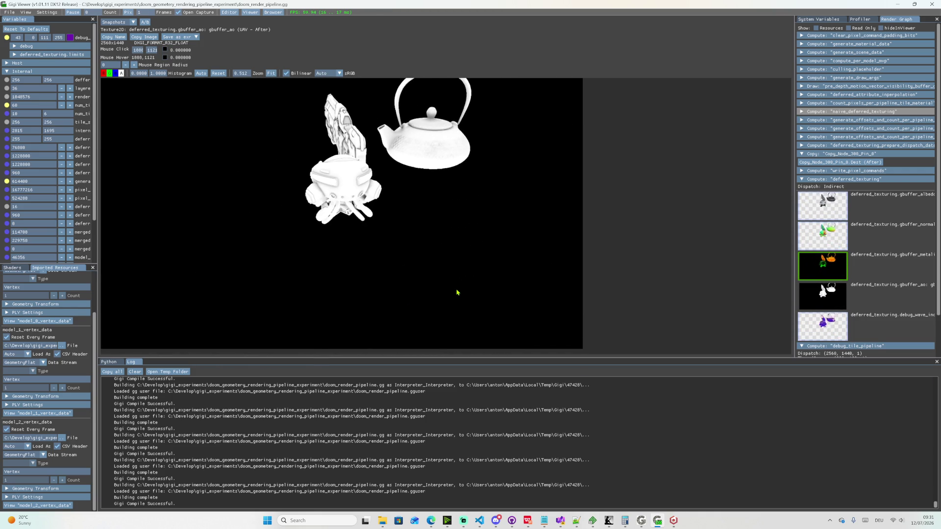
- Check the metallic roughness G-buffer, then show the debug_tile_pipeline output again
left_click(824, 267)
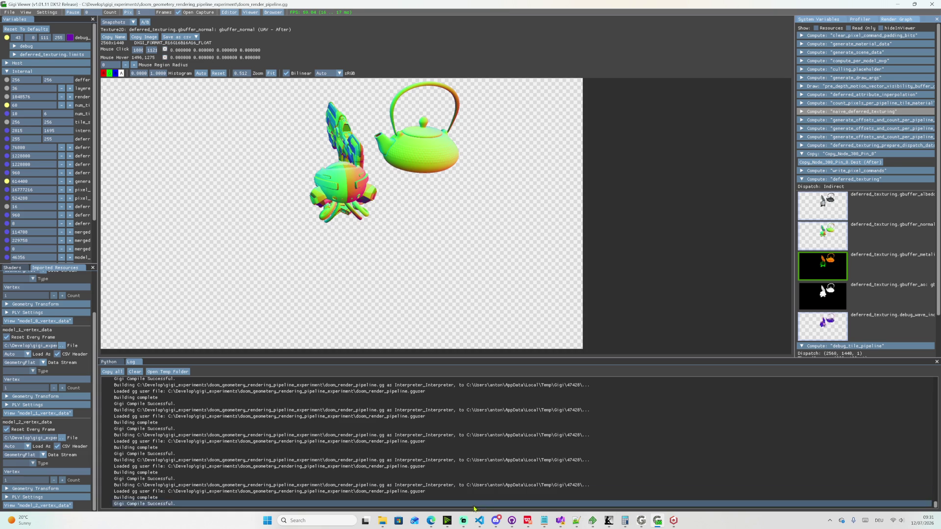
mouse_move(512, 521)
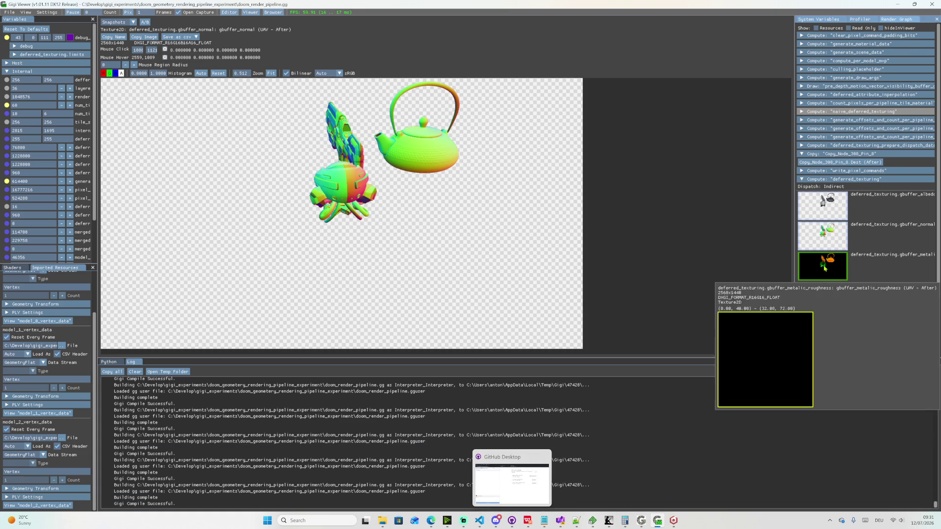
scroll(817, 295, "down", 2)
left_click(823, 340)
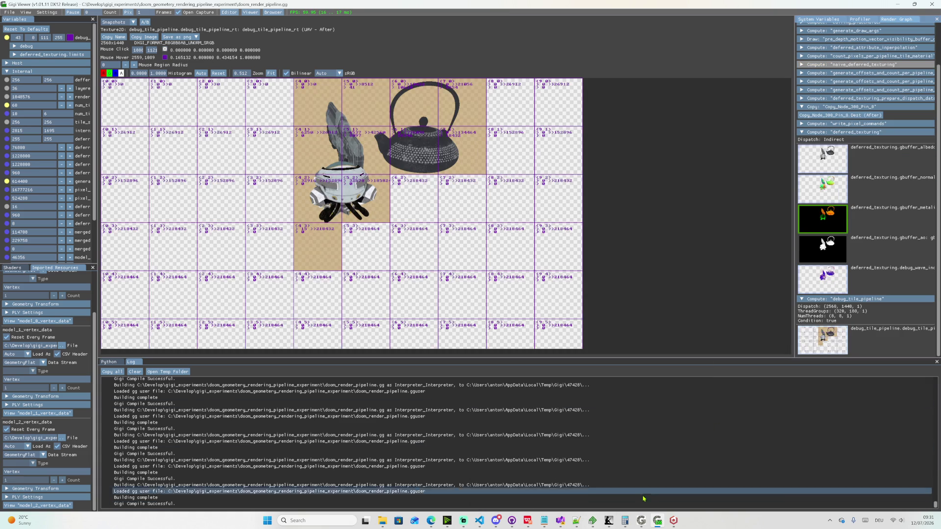
- Review the tile debug shader and doom_render_pipeline.gg diffs in GitHub Desktop, then bring up GPU Zen 4
left_click(512, 521)
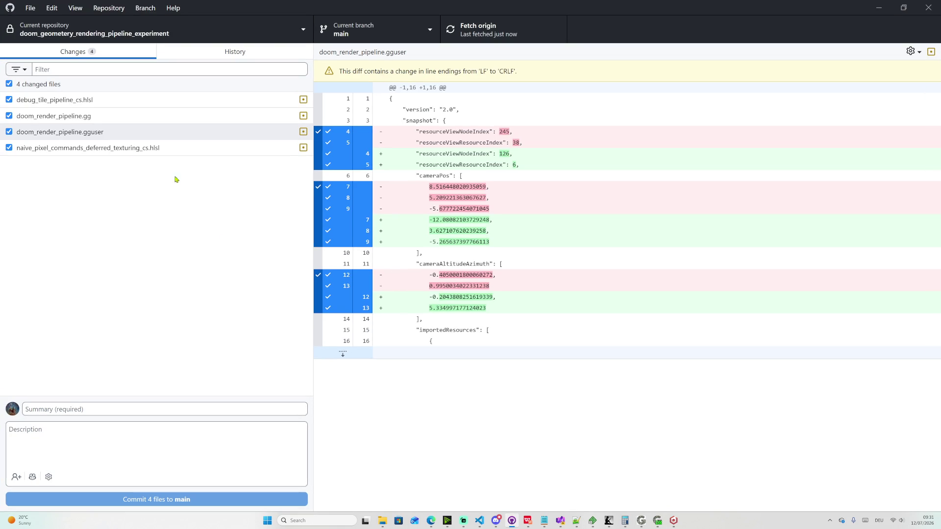
left_click(87, 101)
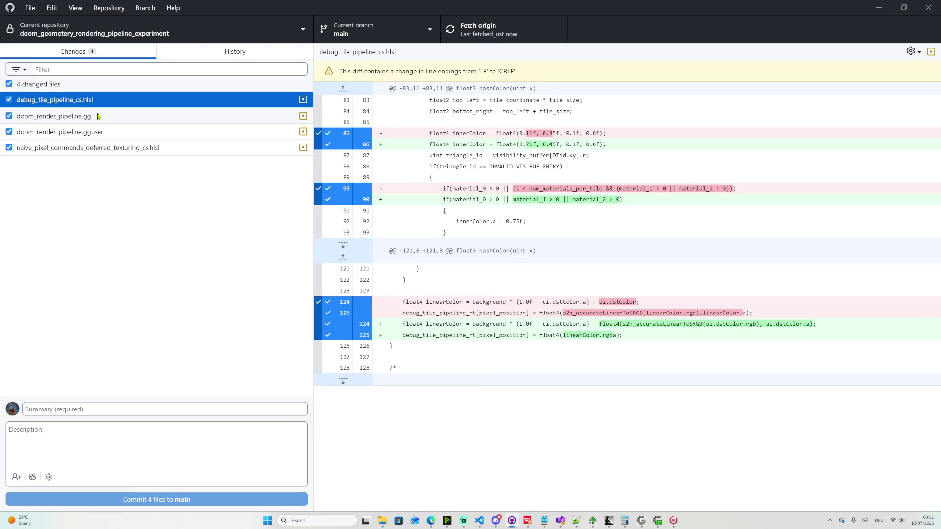
left_click(97, 116)
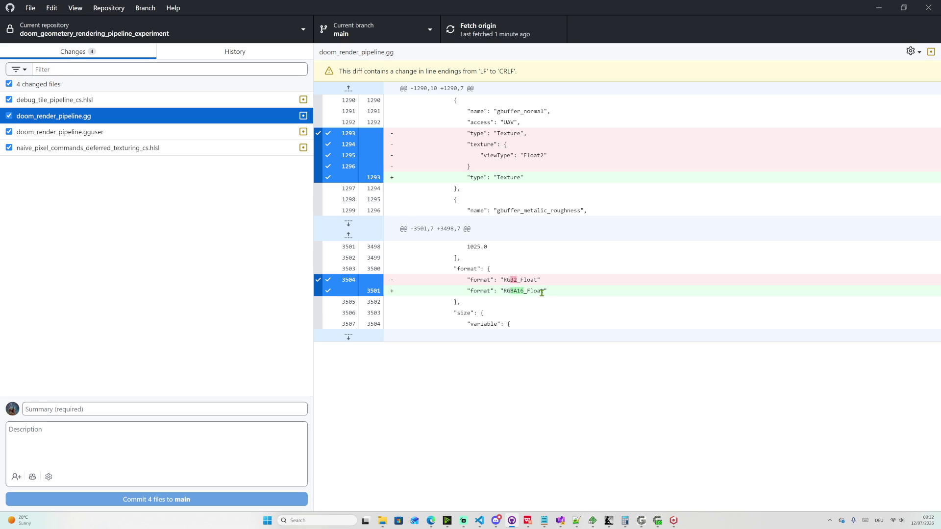
left_click(609, 521)
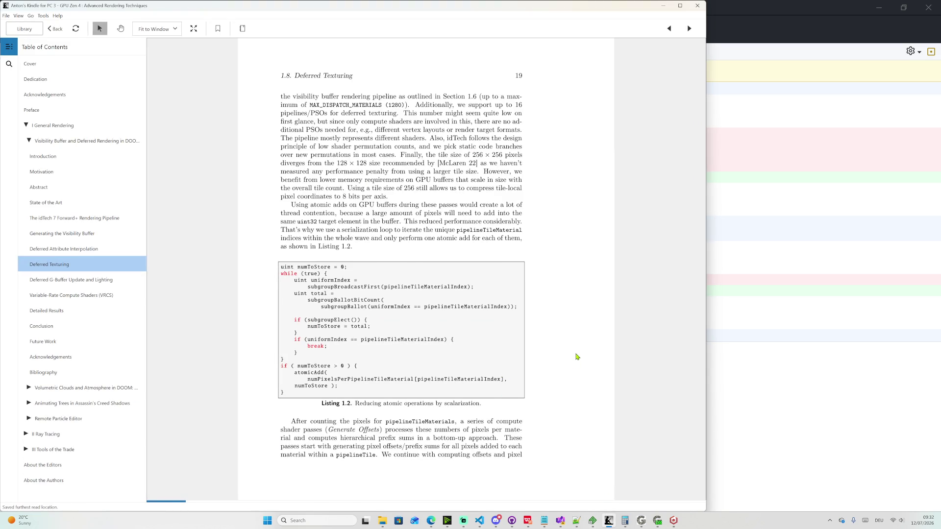
scroll(576, 357, "down", 1)
scroll(576, 357, "down", 2)
scroll(576, 357, "down", 1)
scroll(576, 357, "down", 2)
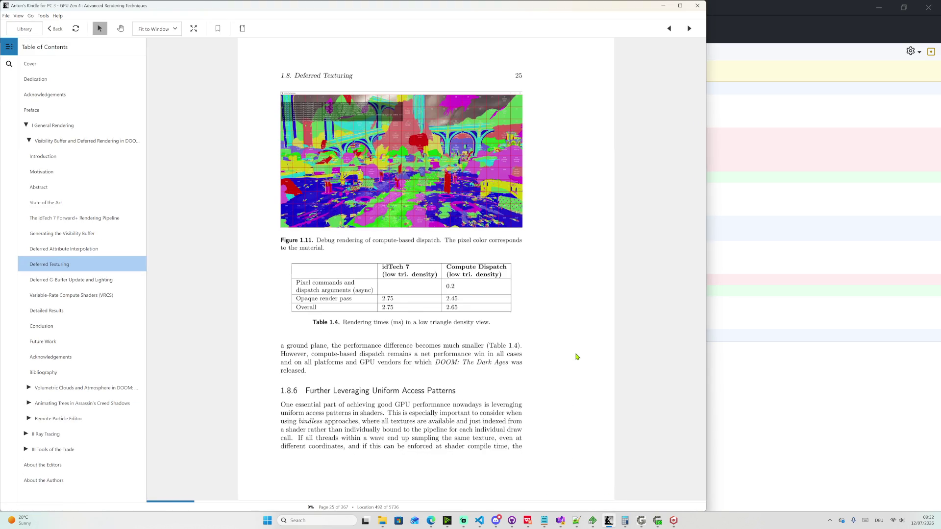
scroll(576, 356, "down", 1)
scroll(577, 357, "down", 1)
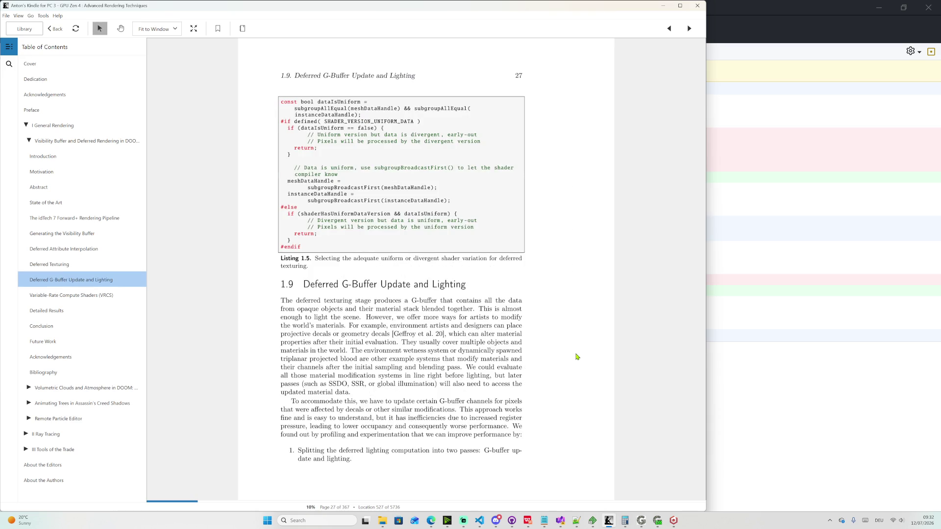
scroll(577, 357, "down", 1)
scroll(577, 357, "up", 1)
scroll(576, 357, "down", 1)
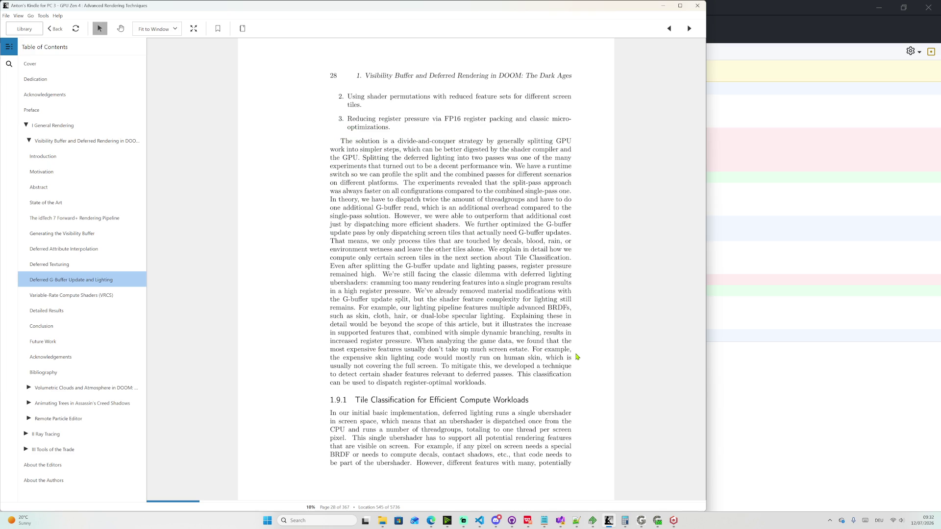
scroll(577, 356, "down", 1)
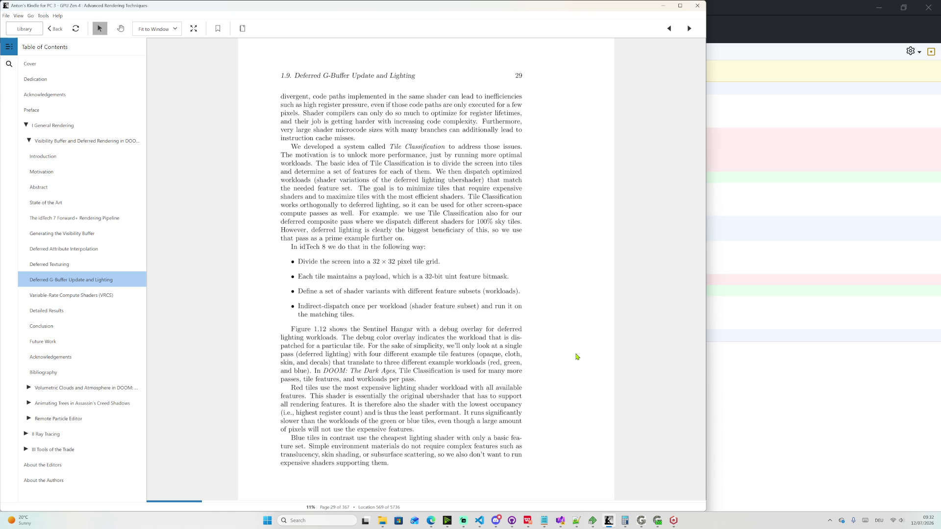
scroll(577, 357, "down", 1)
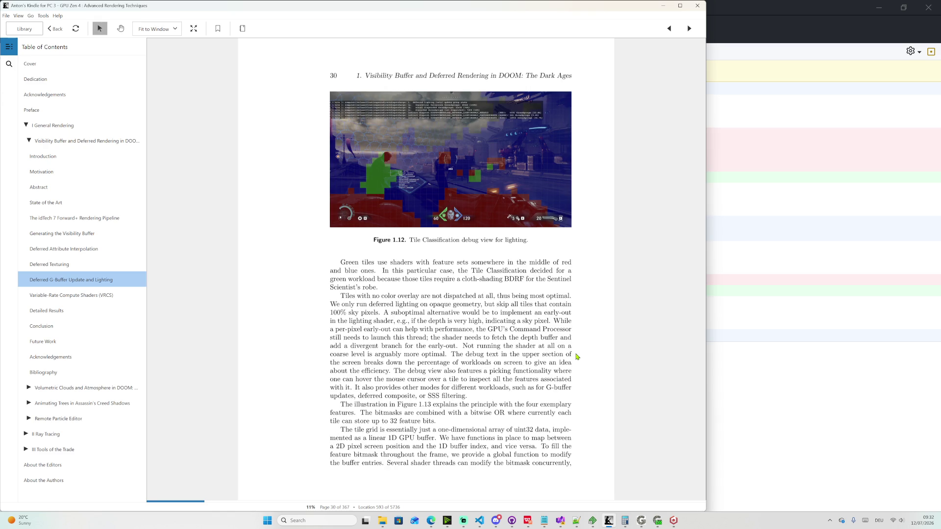
scroll(577, 356, "down", 1)
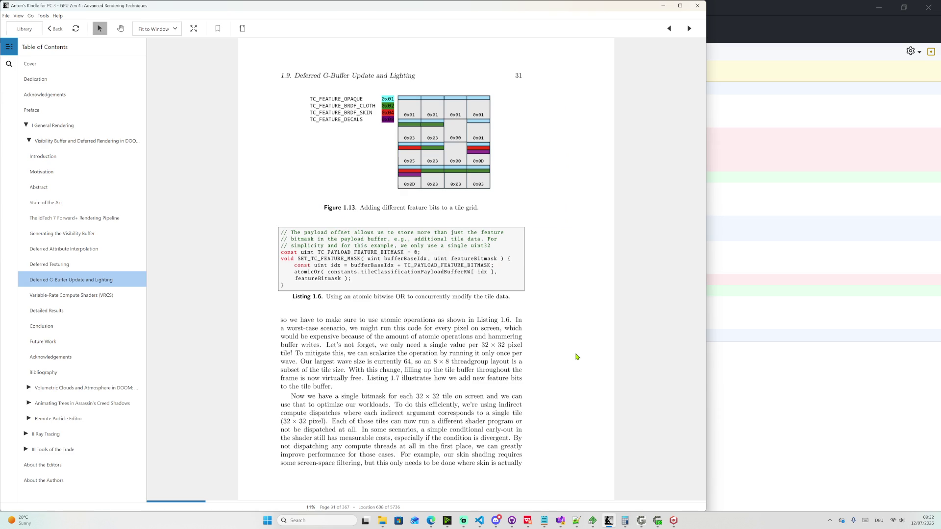
scroll(577, 357, "down", 1)
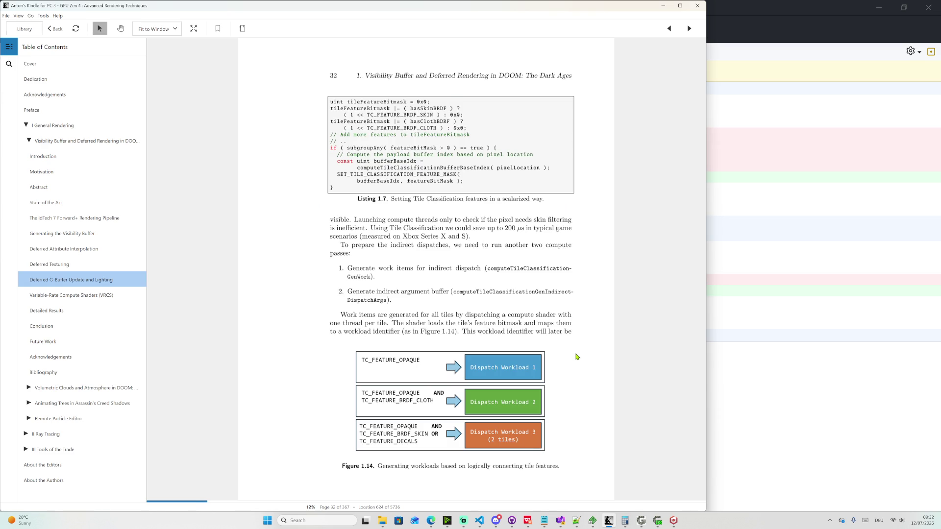
scroll(577, 357, "down", 1)
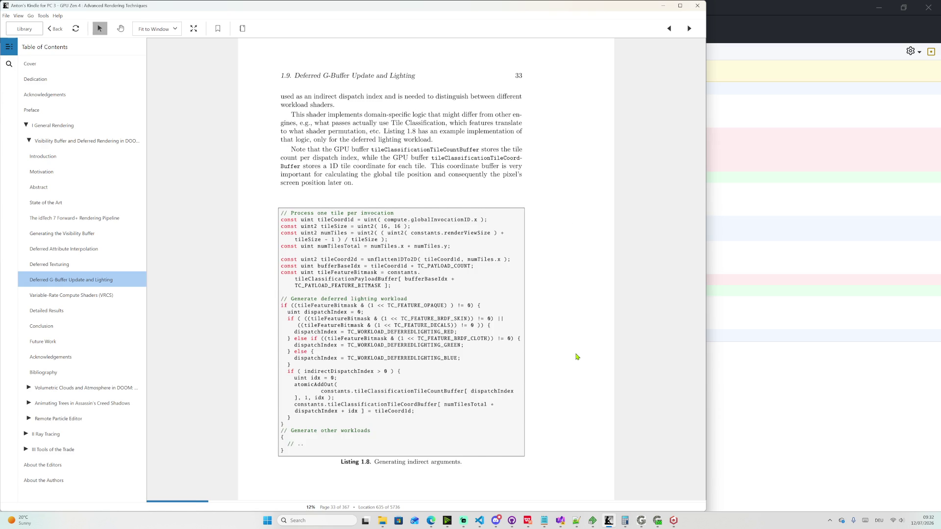
scroll(577, 357, "down", 1)
scroll(577, 356, "down", 1)
scroll(577, 356, "down", 1)
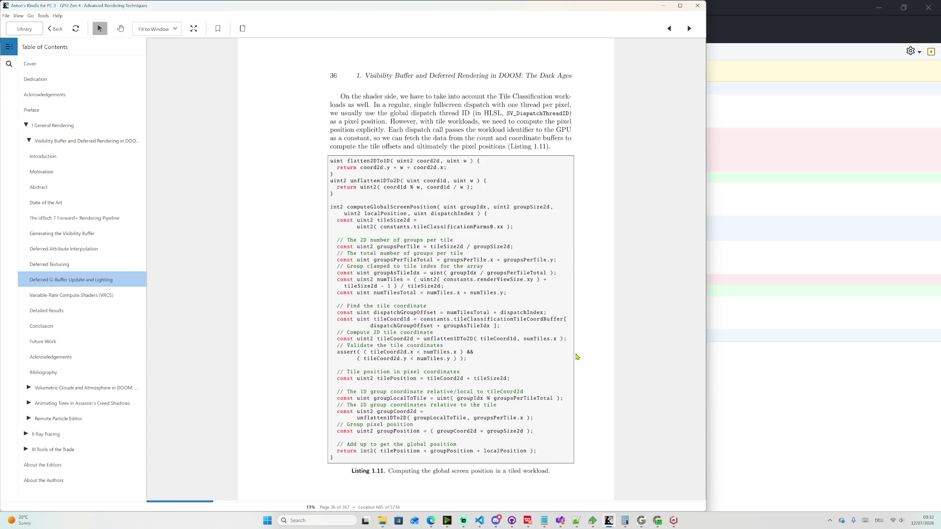
scroll(576, 357, "up", 1)
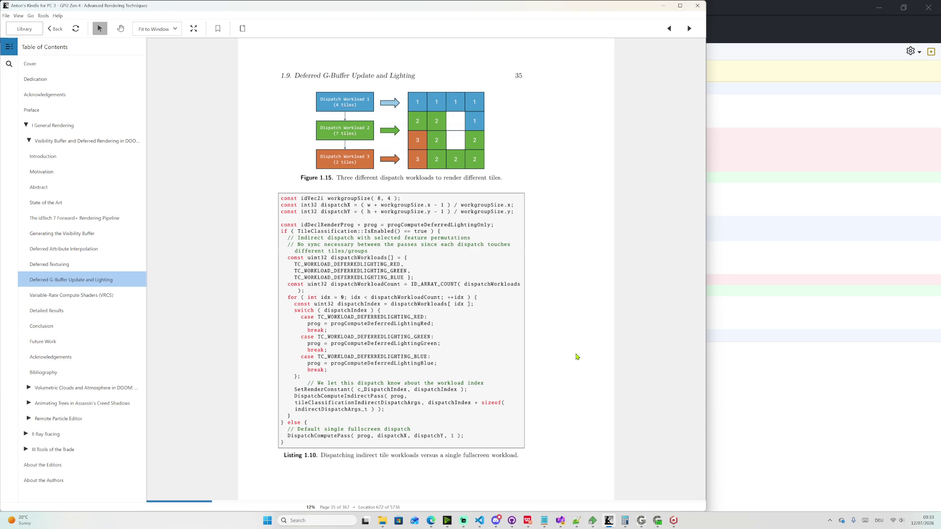
scroll(576, 357, "down", 1)
scroll(577, 356, "down", 1)
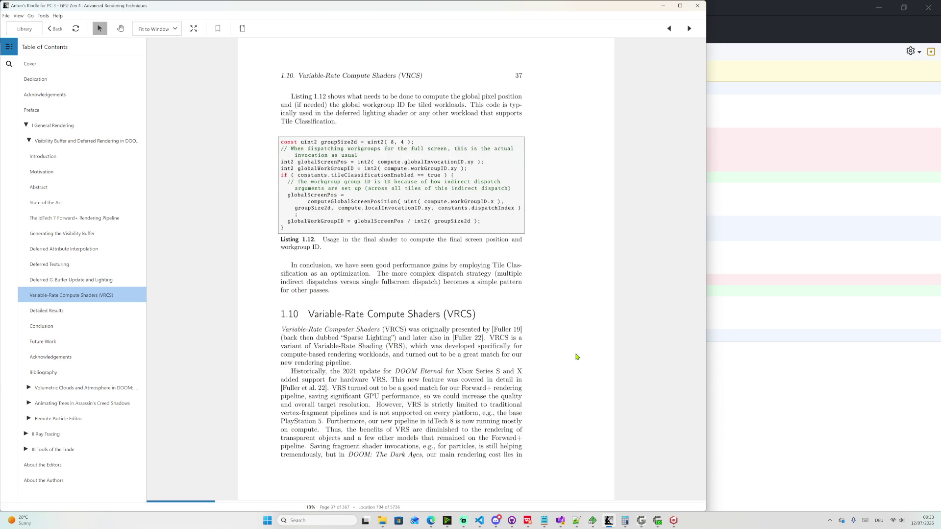
scroll(580, 357, "down", 1)
scroll(580, 357, "down", 2)
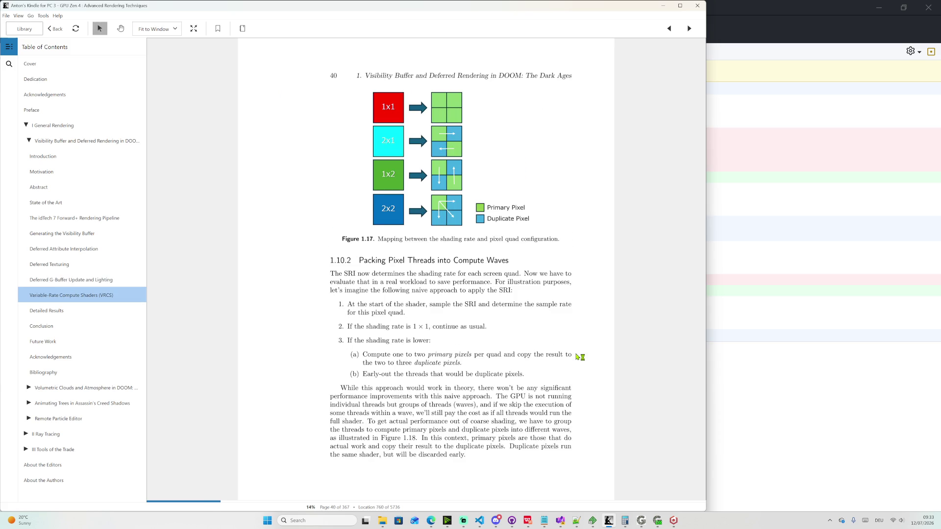
scroll(579, 356, "up", 1)
scroll(579, 357, "up", 1)
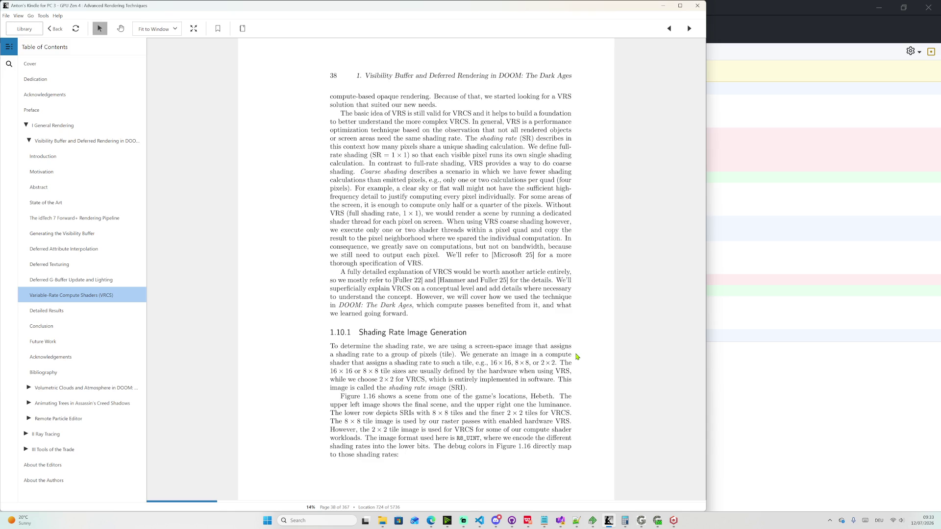
scroll(577, 356, "up", 1)
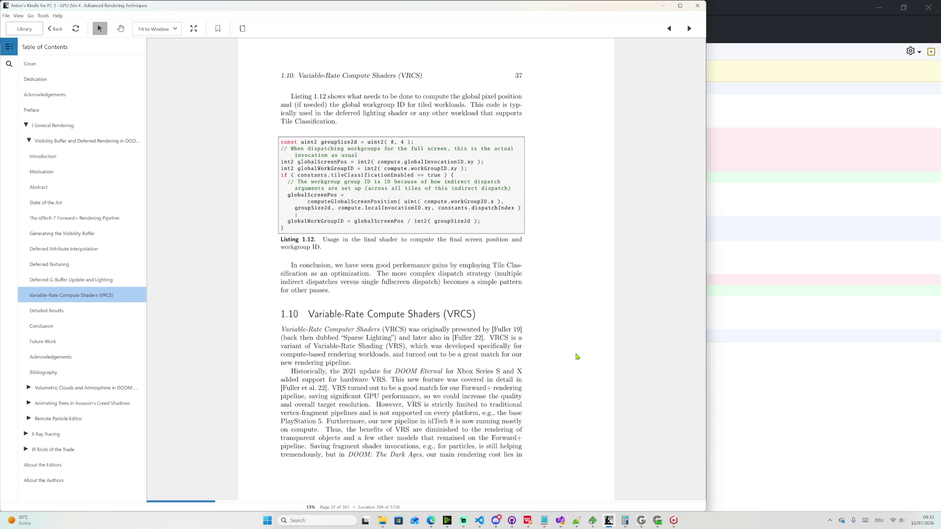
- Return from the Variable-Rate Compute Shaders page to the Gigi Viewer render
left_click(657, 521)
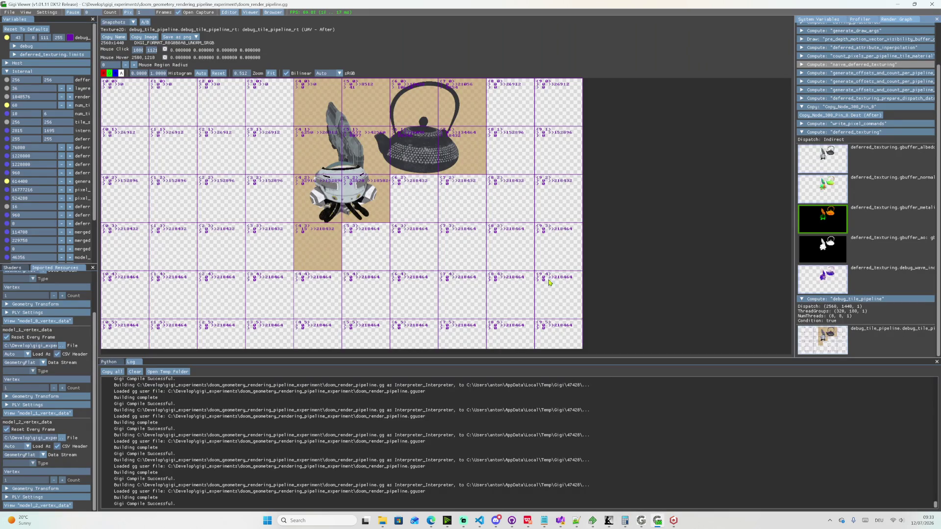
- Preview the gbuffer albedo, normal and ao textures, then show debug_wave_index
left_click(823, 156)
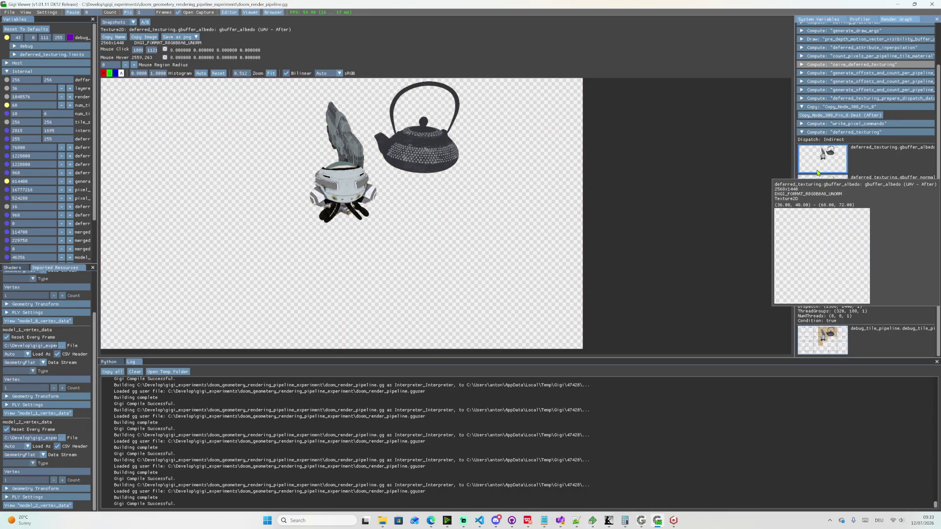
left_click(827, 187)
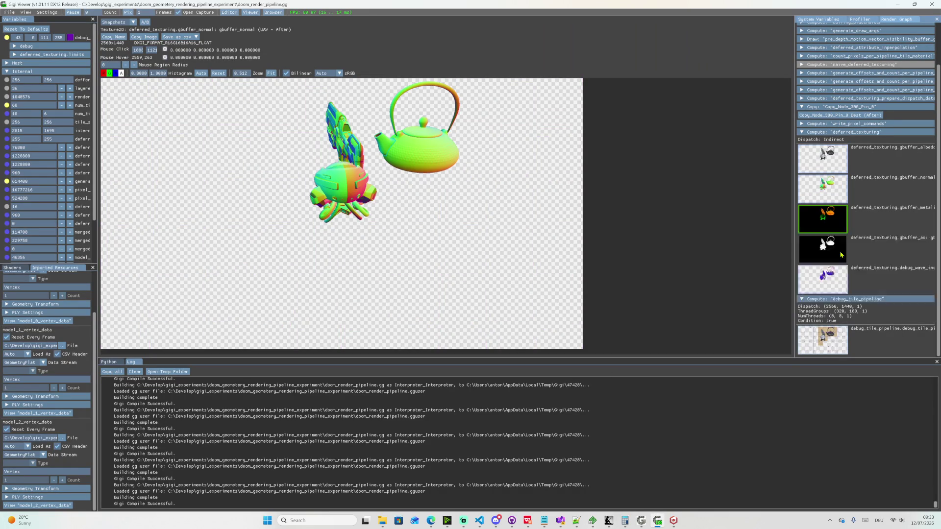
left_click(824, 246)
left_click(829, 276)
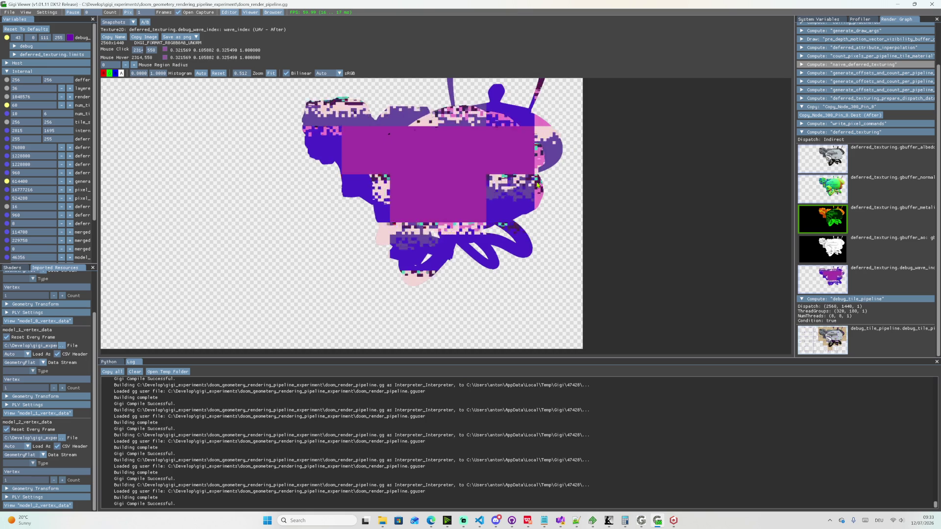
- Sample wave index values at several pixels on the model, then switch to the tile debug shader
left_click(538, 185)
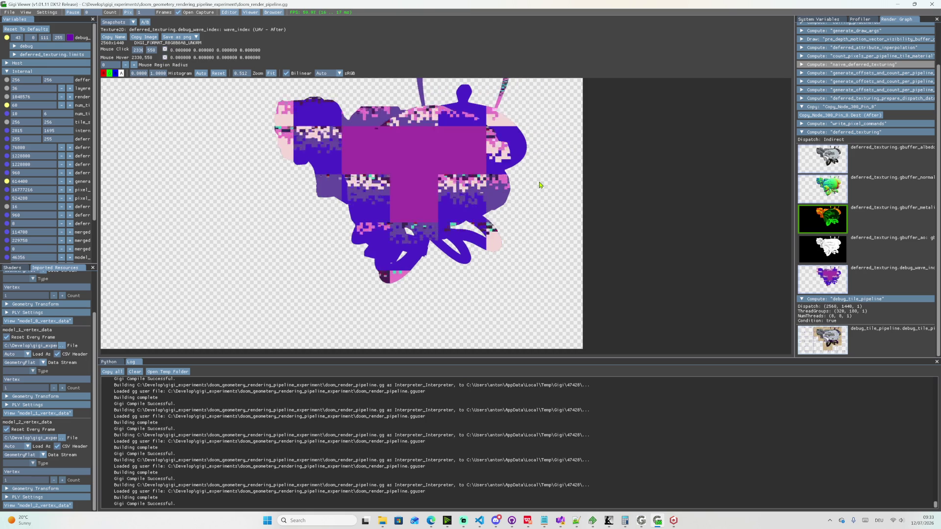
left_click(540, 185)
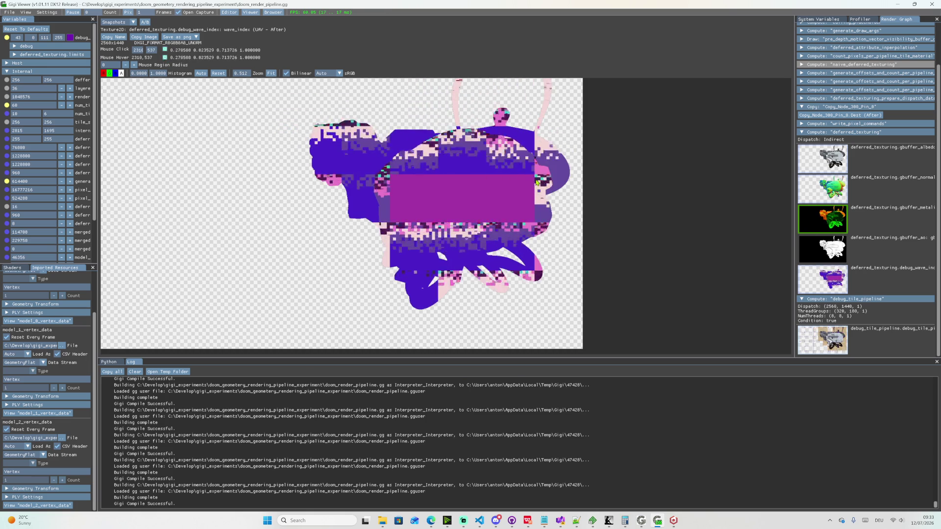
left_click(534, 184)
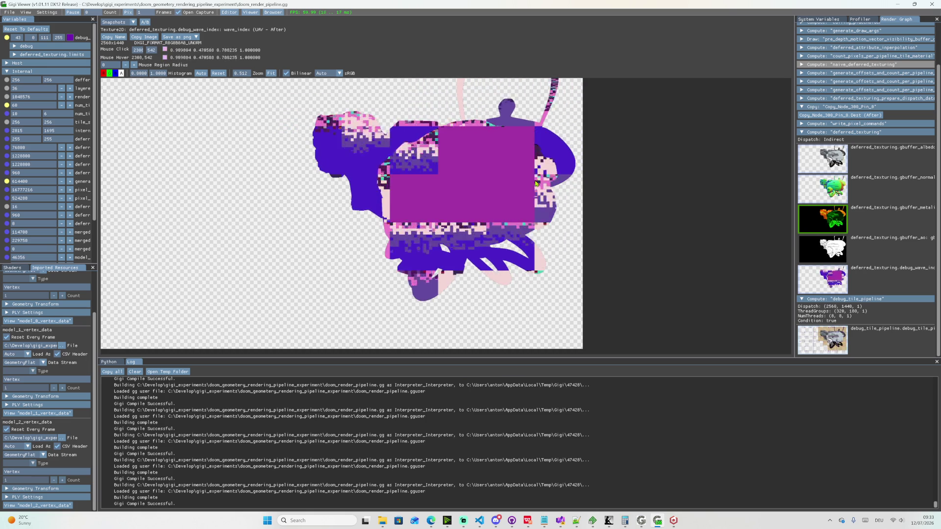
left_click(537, 185)
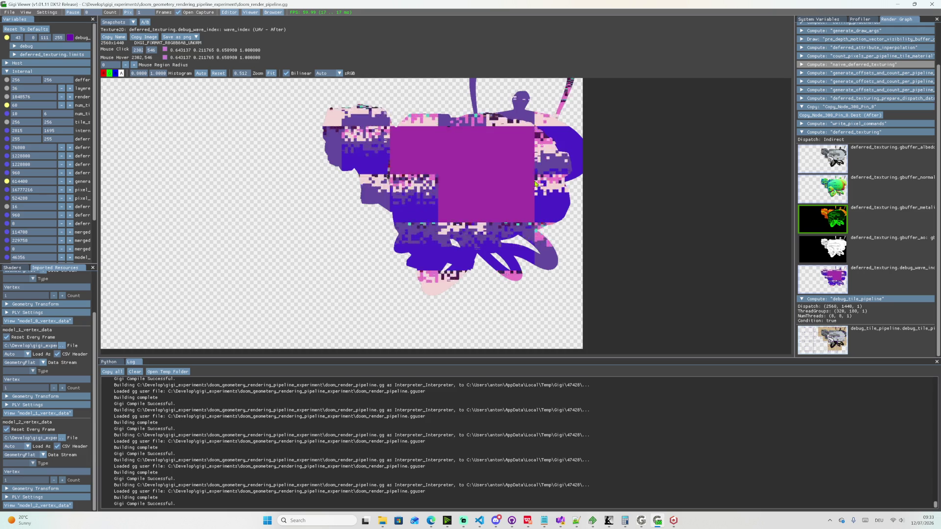
left_click(537, 185)
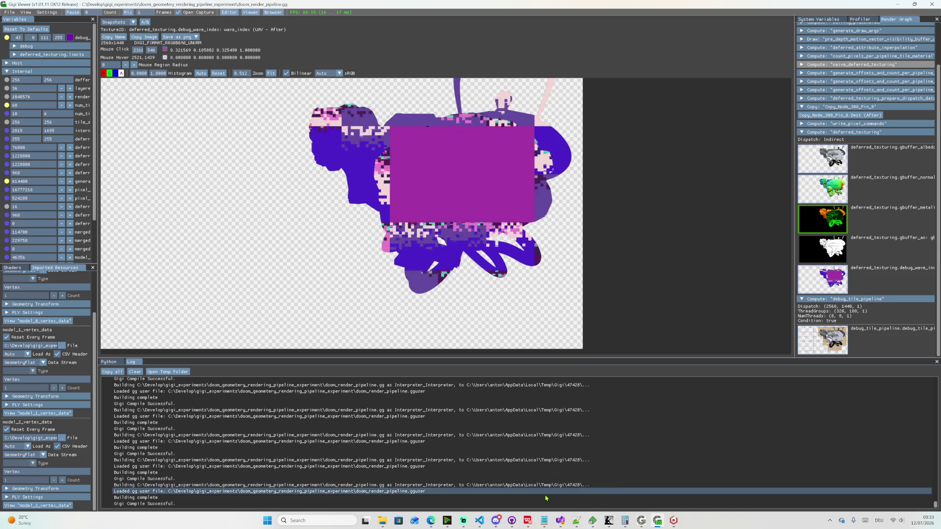
mouse_move(560, 521)
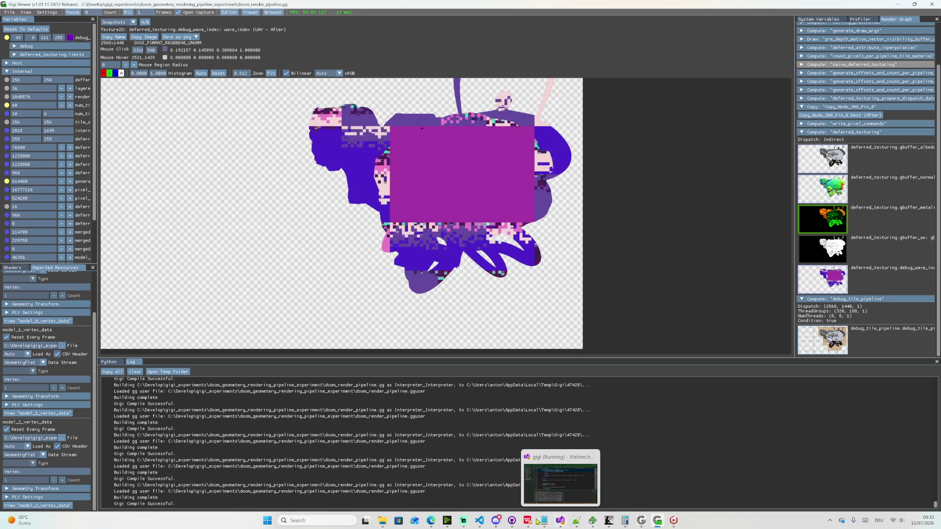
left_click(479, 520)
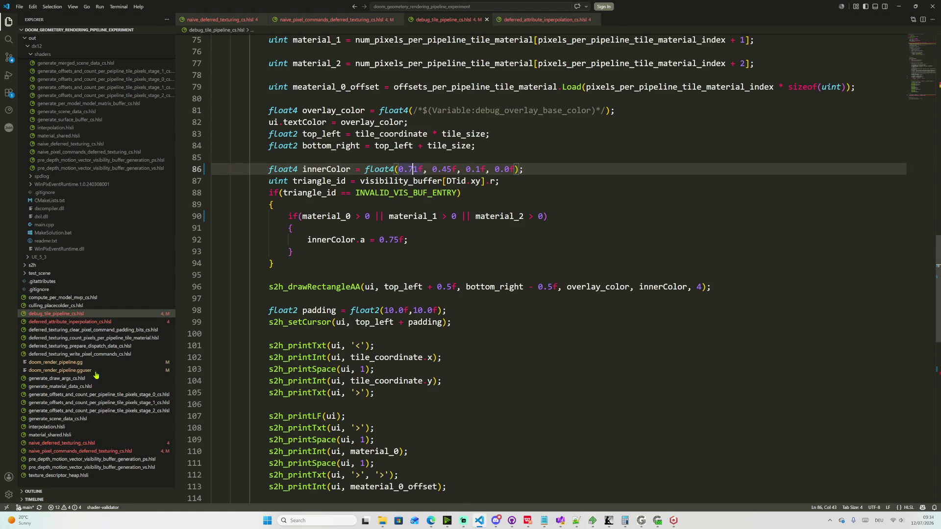
mouse_move(80, 354)
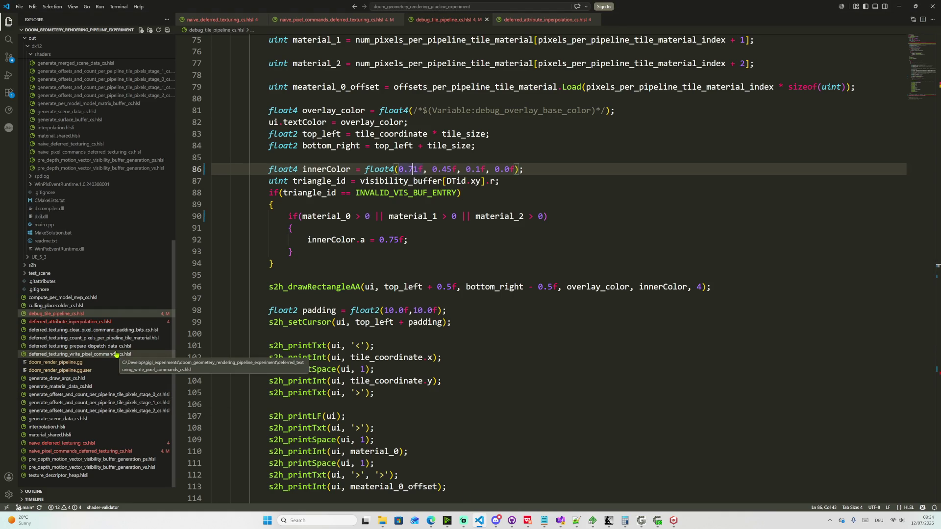
- Read the round-up group count expression on line 12 of the dispatch-data shader, then return to Gigi Viewer
left_click(107, 347)
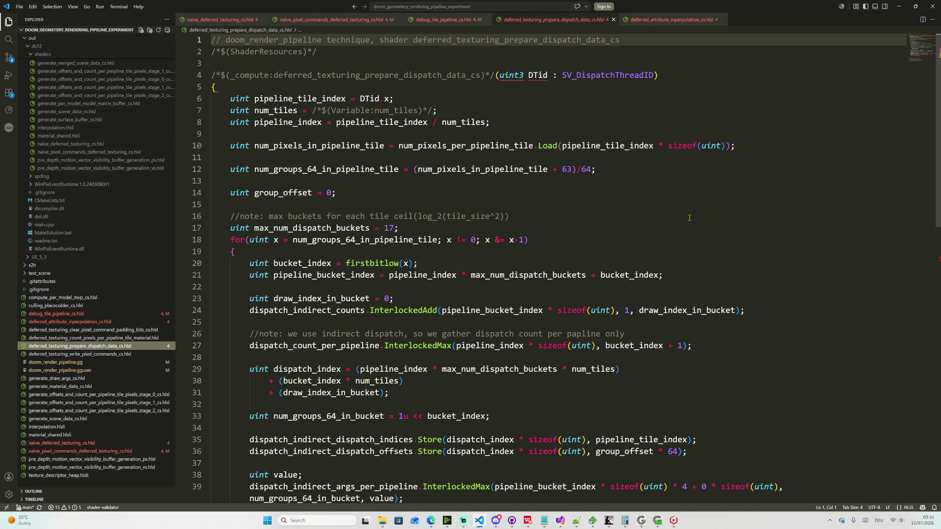
scroll(690, 218, "down", 2)
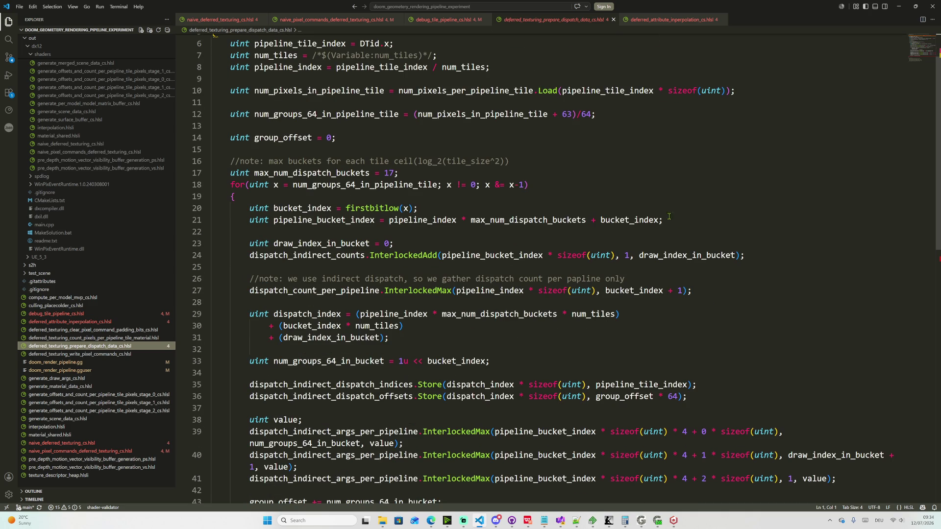
left_click_drag(416, 114, 610, 118)
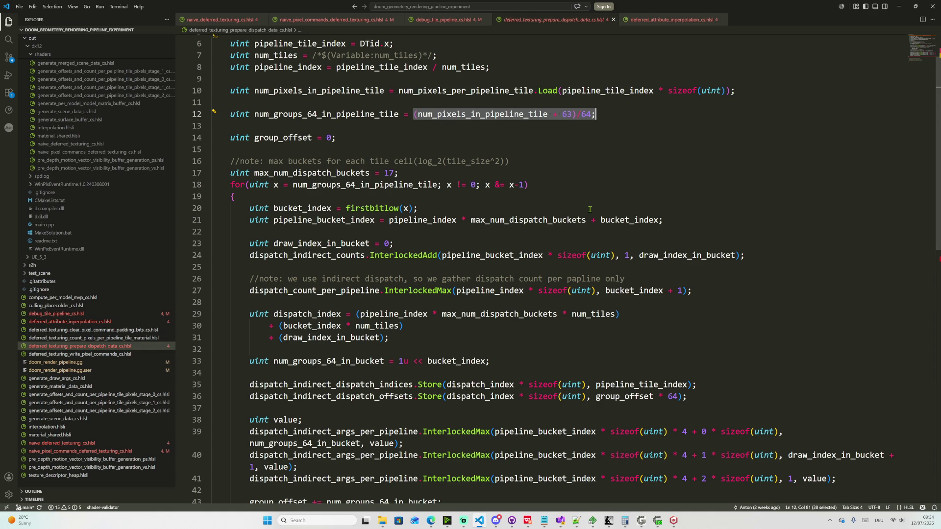
left_click(658, 520)
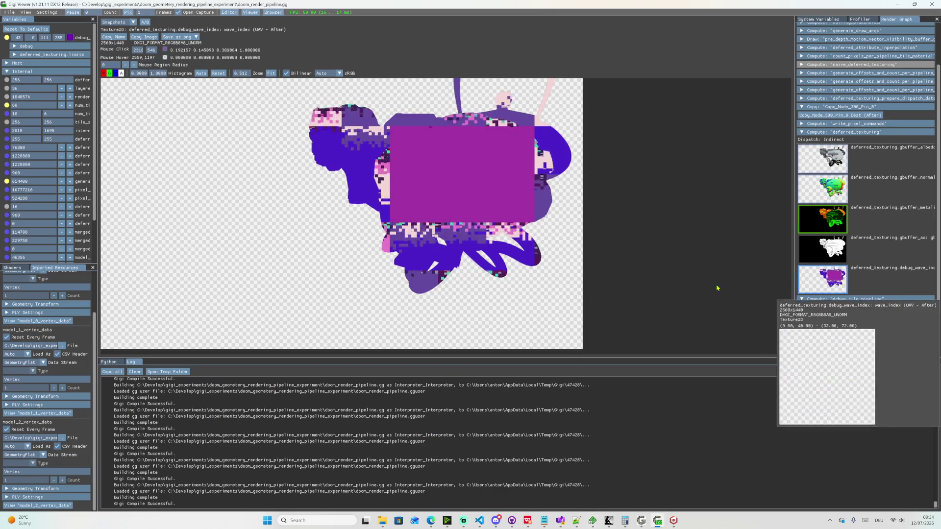
- Turn and move the camera around the model, briefly checking gbuffer_ao before returning to debug_wave_index
left_click(519, 285)
left_click_drag(519, 284, 537, 286)
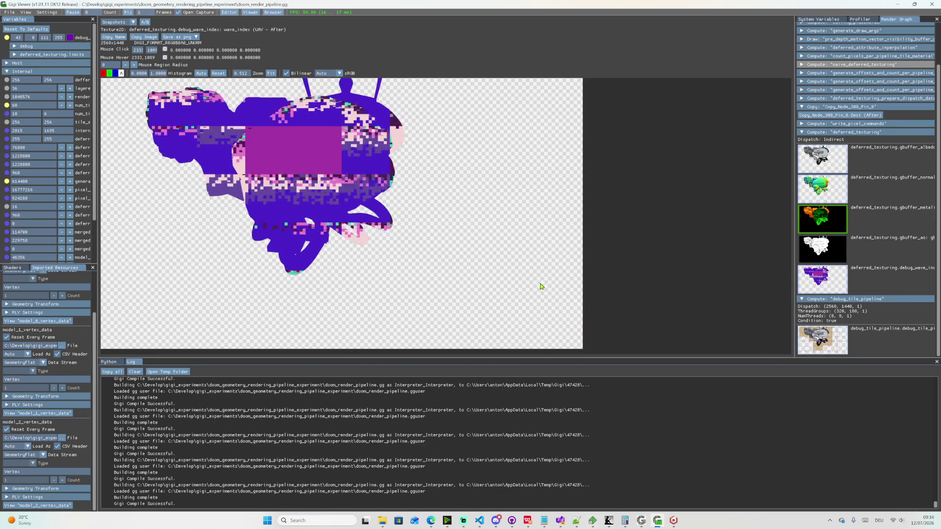
left_click(808, 254)
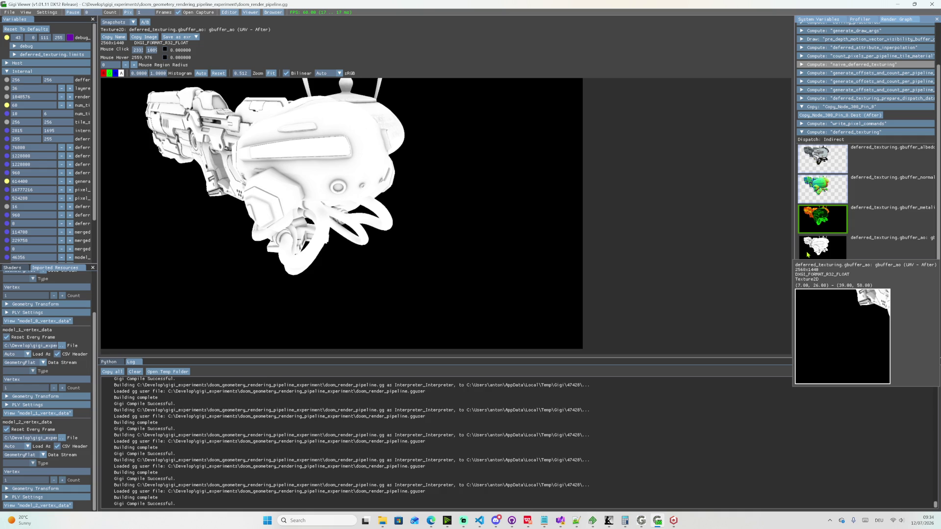
left_click(803, 288)
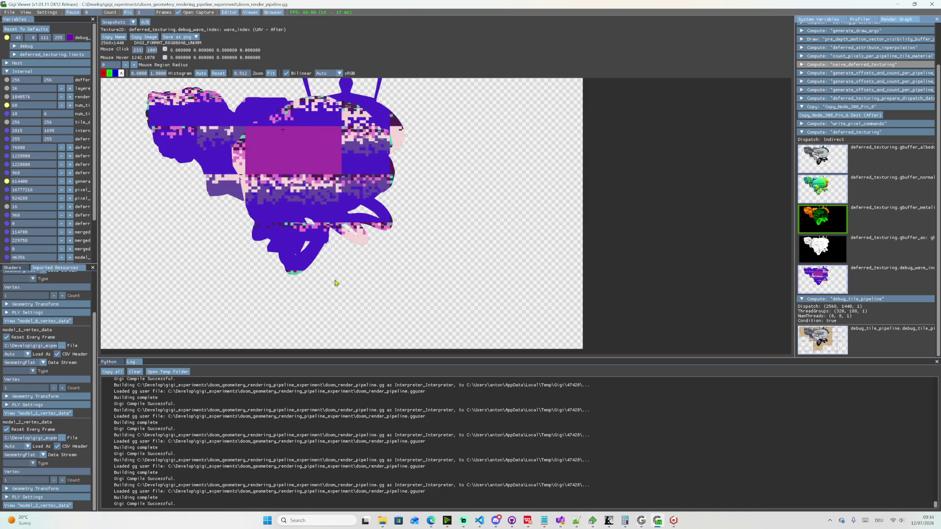
key("w")
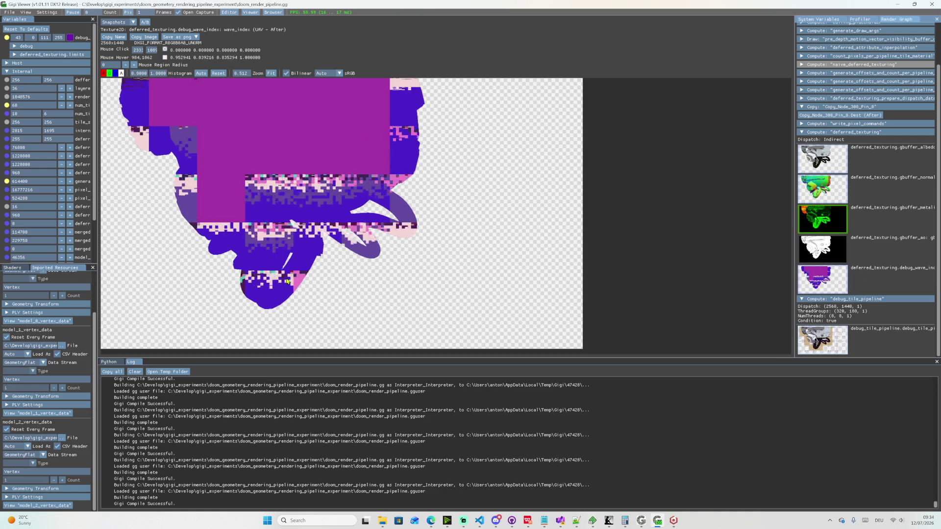
key("s")
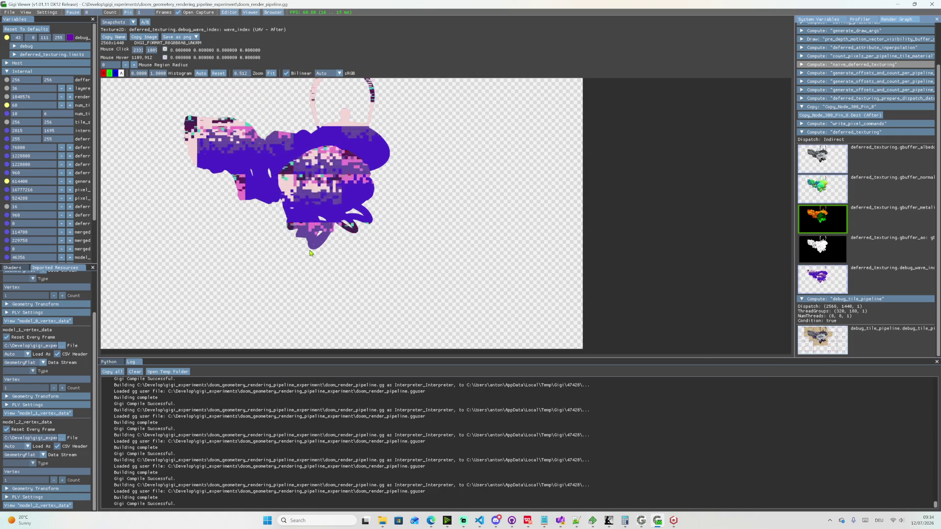
scroll(310, 253, "up", 3)
scroll(462, 316, "up", 2)
scroll(451, 298, "up", 2)
scroll(451, 297, "up", 3)
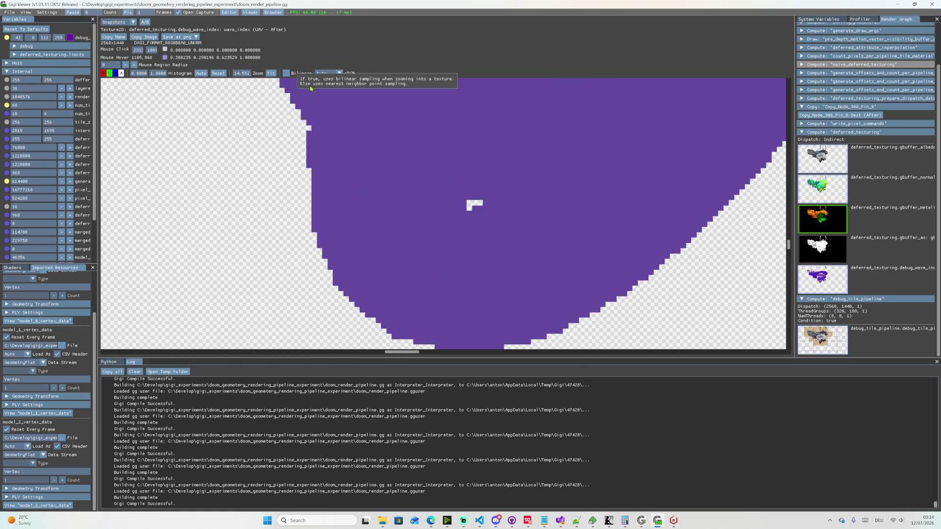
scroll(480, 204, "down", 2)
scroll(483, 212, "down", 3)
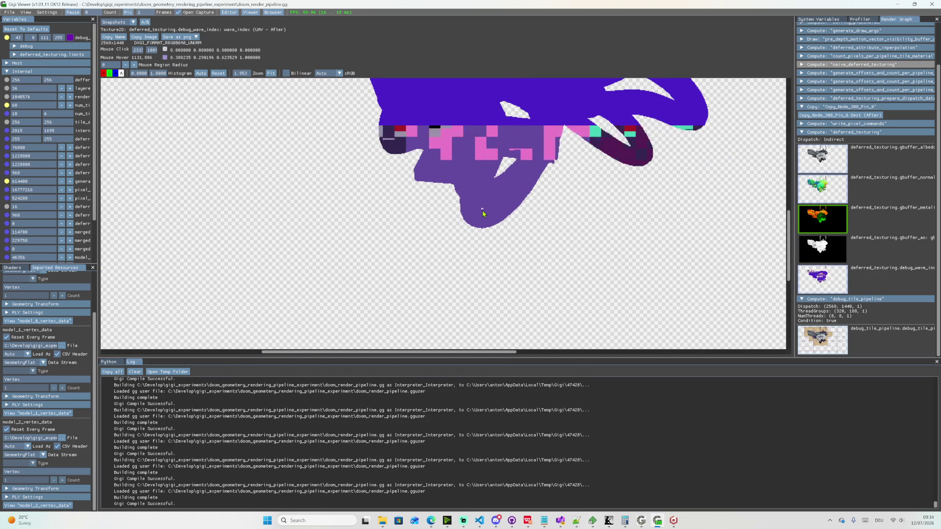
scroll(483, 213, "down", 1)
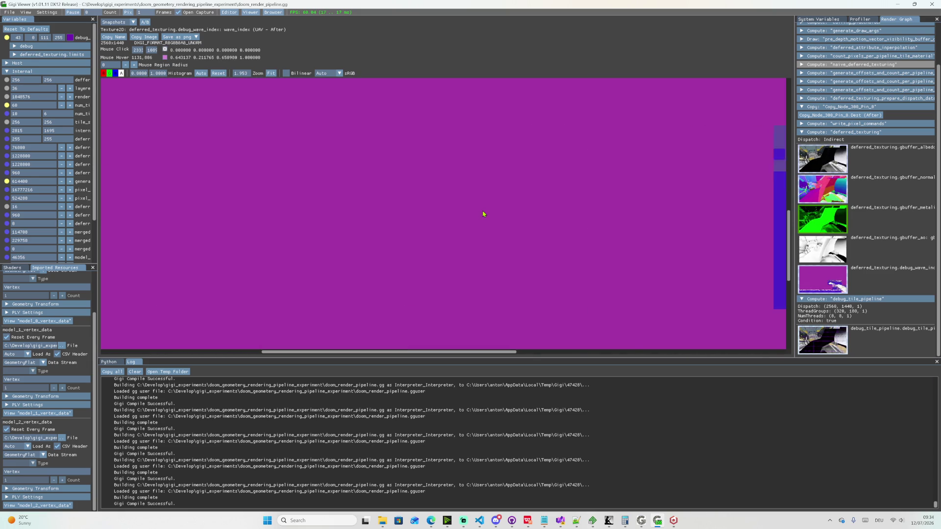
scroll(484, 214, "down", 3)
scroll(483, 223, "down", 3)
scroll(483, 222, "down", 1)
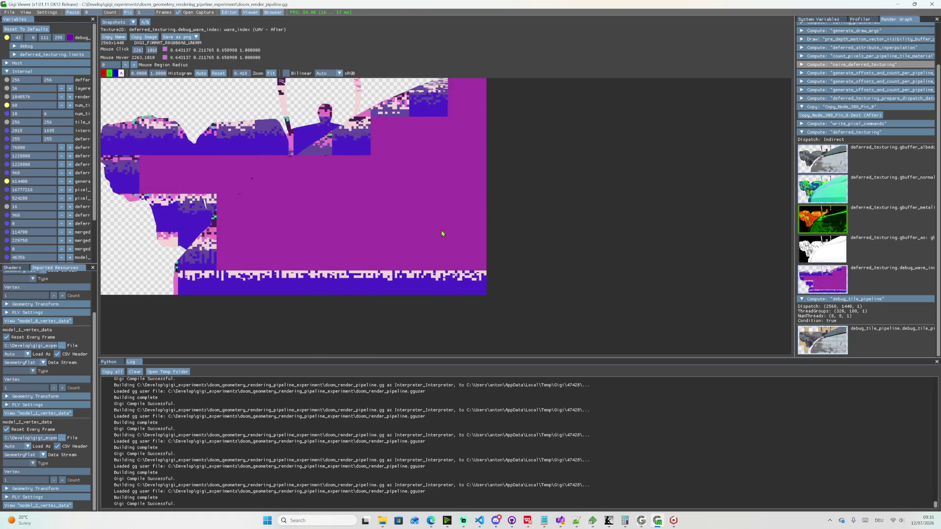
scroll(252, 182, "up", 3)
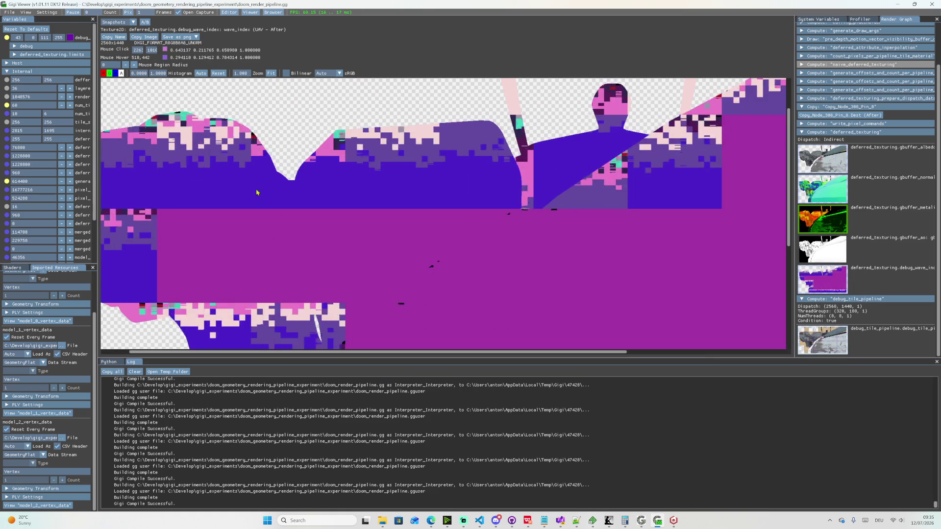
scroll(436, 269, "up", 5)
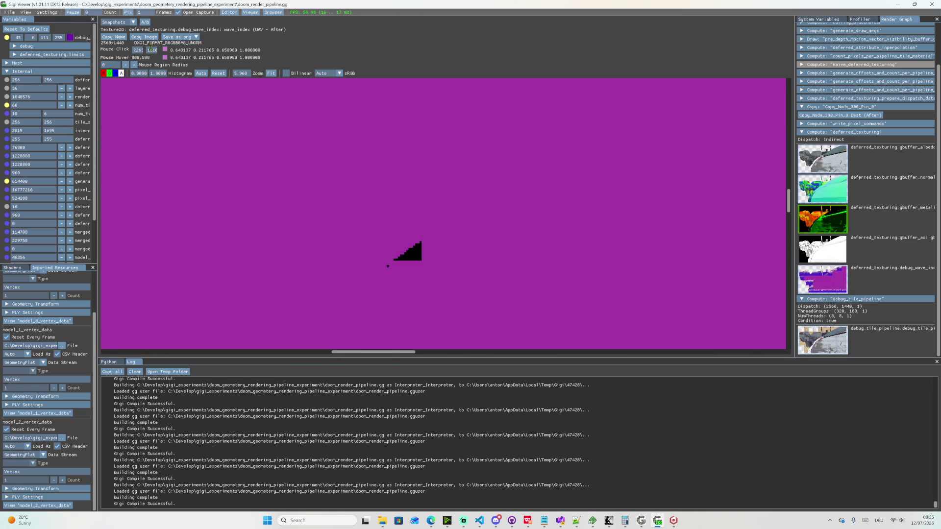
- Pause rendering to freeze the wave-index frame with its black unshaded gap
left_click(72, 13)
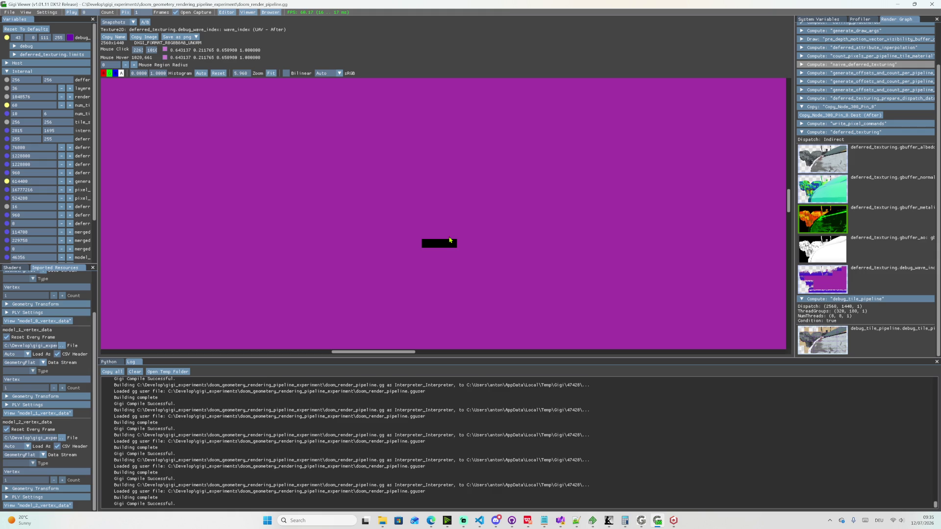
scroll(452, 244, "down", 3)
scroll(451, 245, "down", 3)
scroll(452, 244, "down", 2)
scroll(453, 243, "down", 2)
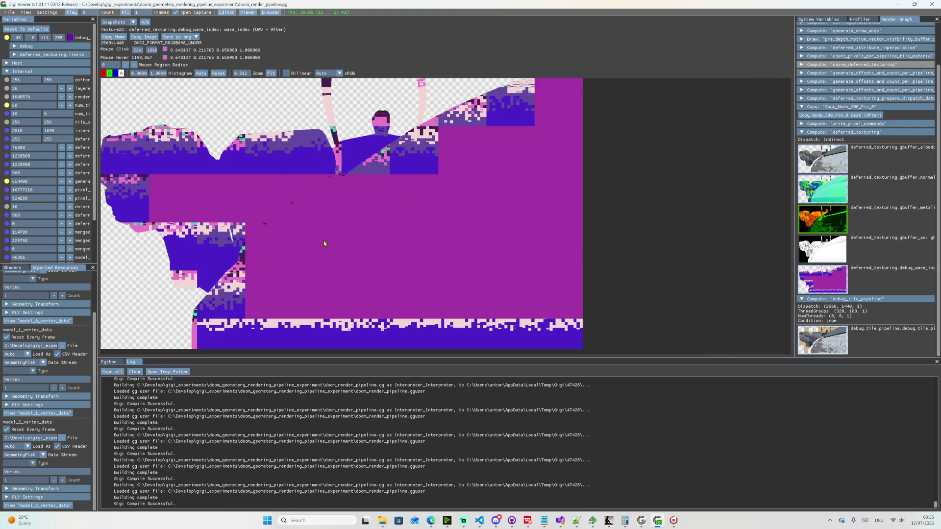
scroll(454, 243, "up", 4)
scroll(734, 246, "up", 2)
scroll(525, 254, "up", 3)
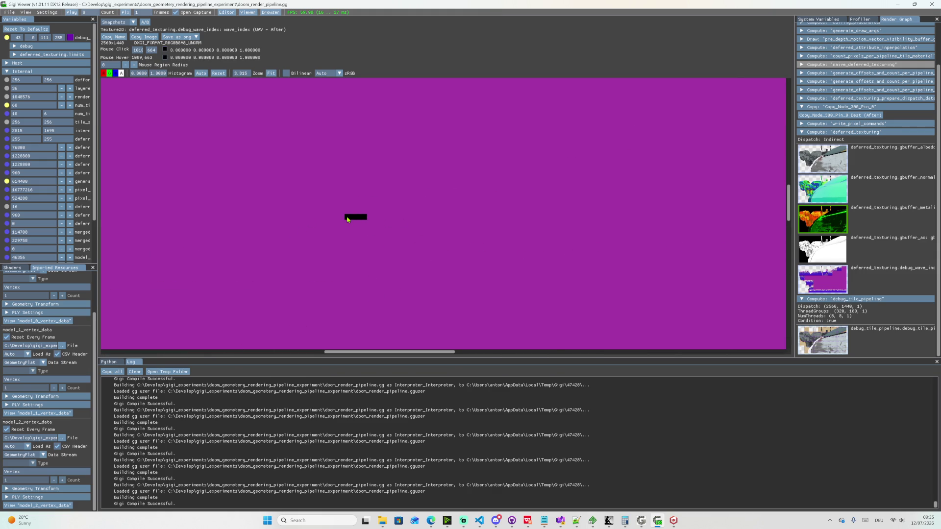
scroll(347, 218, "up", 6)
scroll(348, 217, "up", 4)
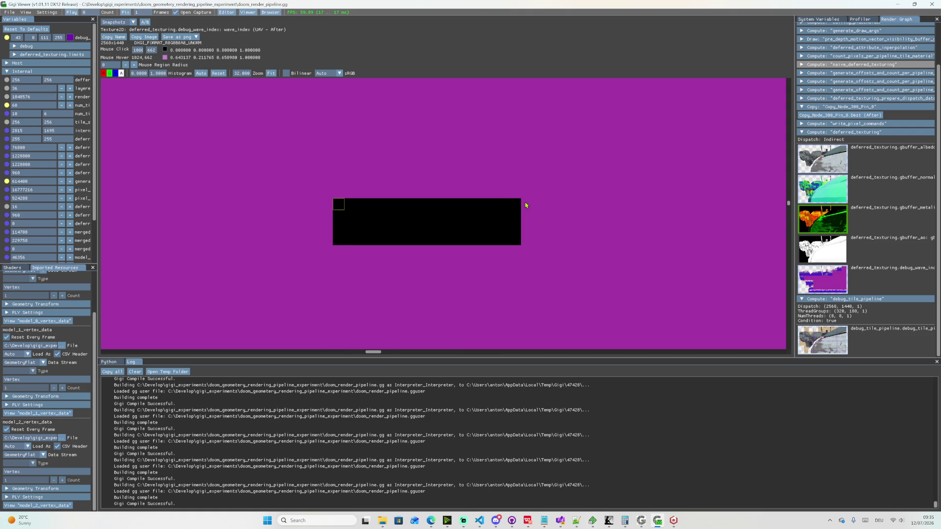
left_click(824, 202)
left_click(822, 231)
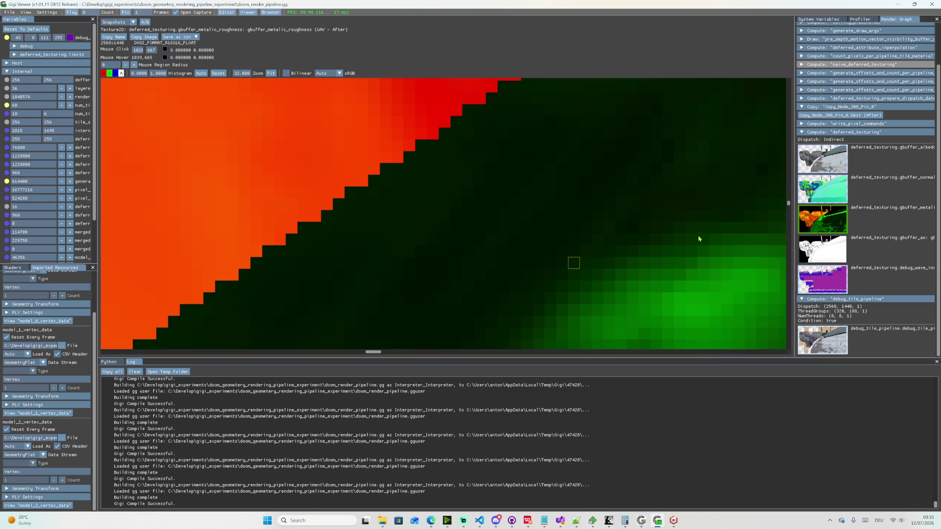
left_click(825, 283)
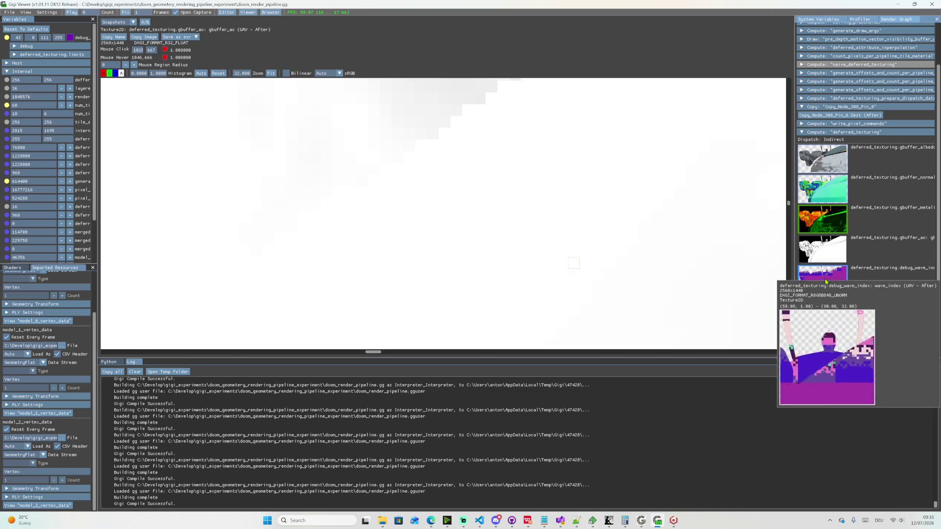
scroll(605, 258, "down", 3)
scroll(605, 258, "down", 4)
scroll(605, 258, "down", 4)
scroll(579, 246, "up", 2)
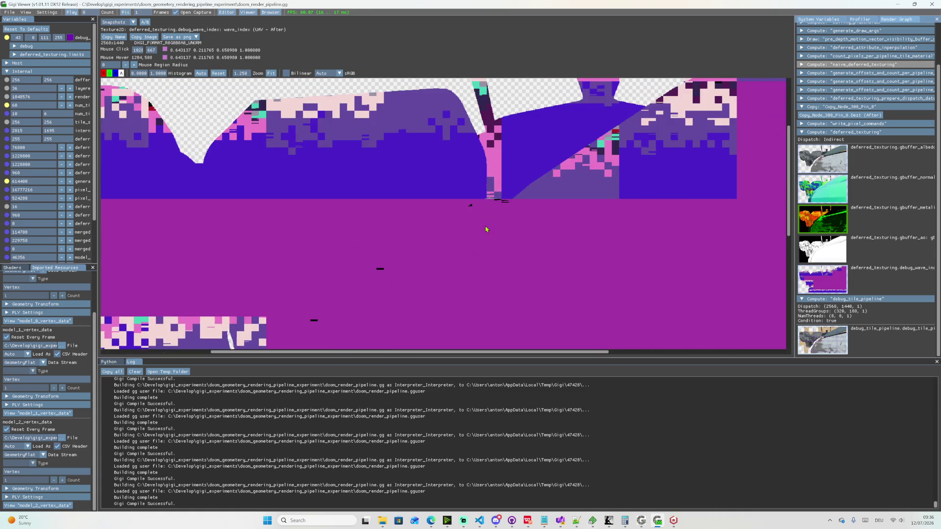
scroll(493, 231, "up", 2)
scroll(504, 204, "up", 2)
scroll(504, 196, "up", 2)
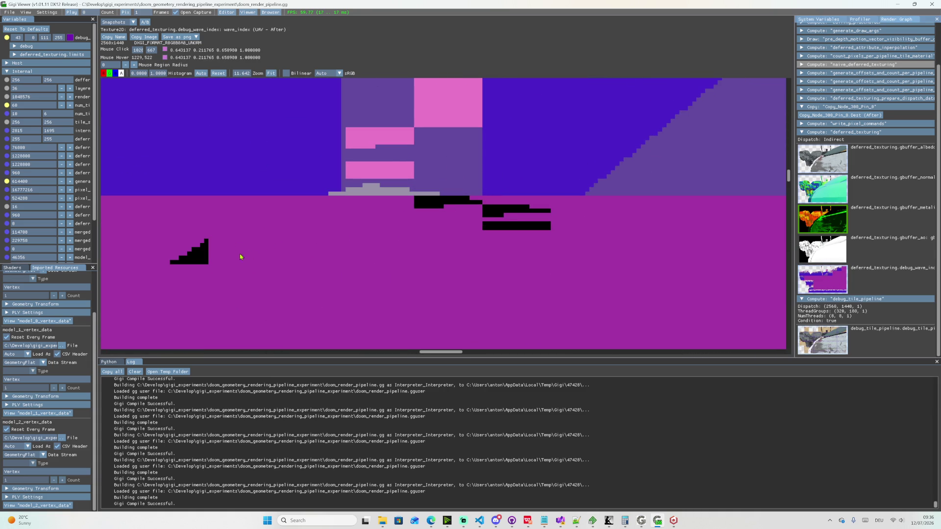
scroll(189, 263, "up", 1)
scroll(187, 259, "up", 2)
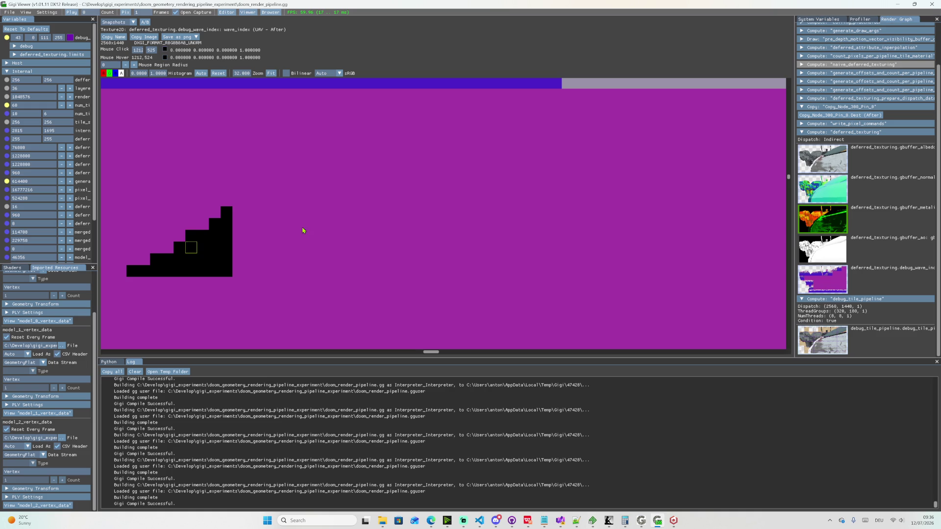
left_click(823, 220)
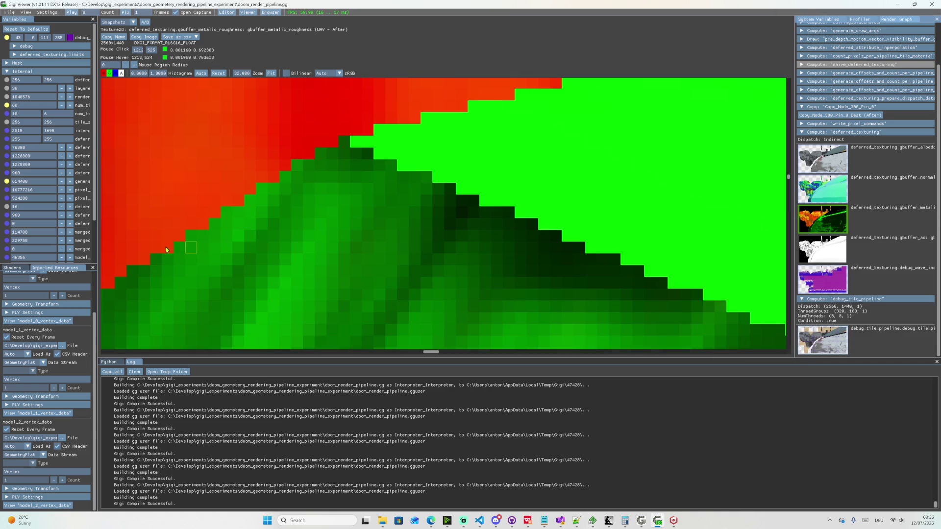
left_click(829, 182)
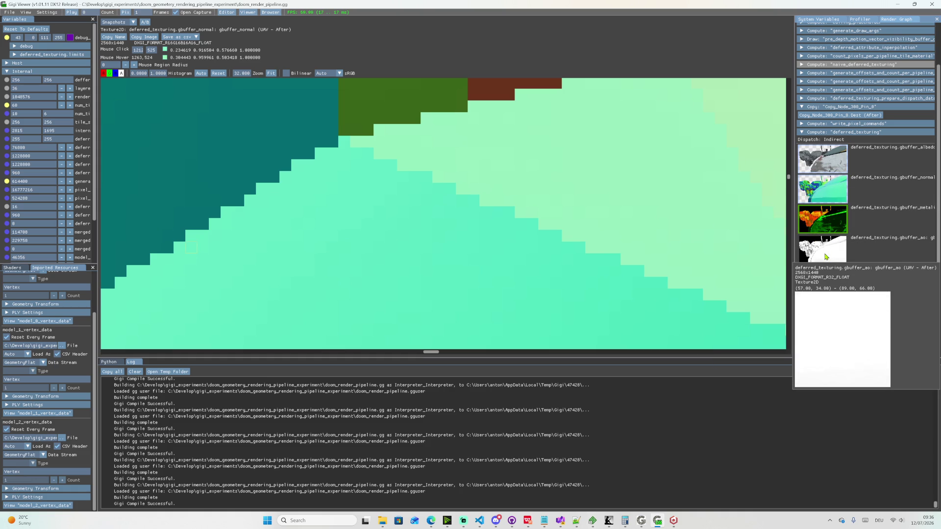
left_click(825, 257)
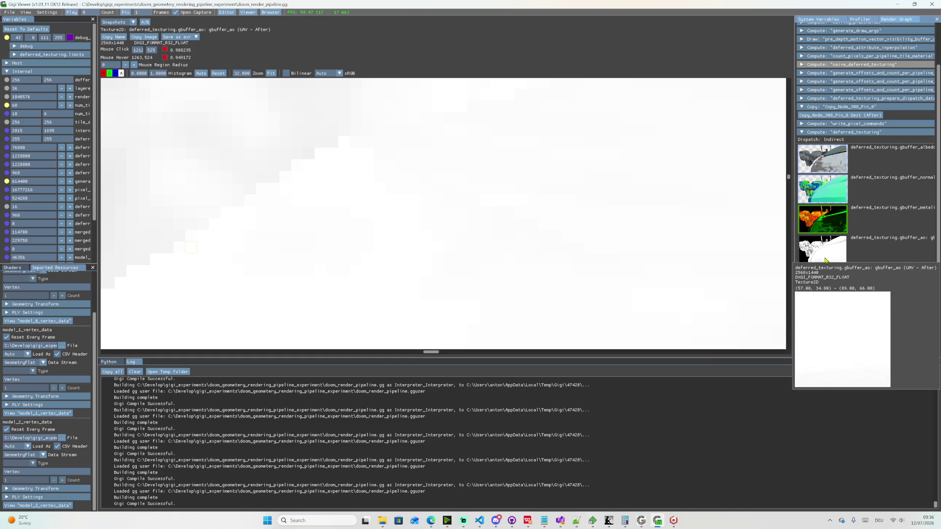
left_click(823, 280)
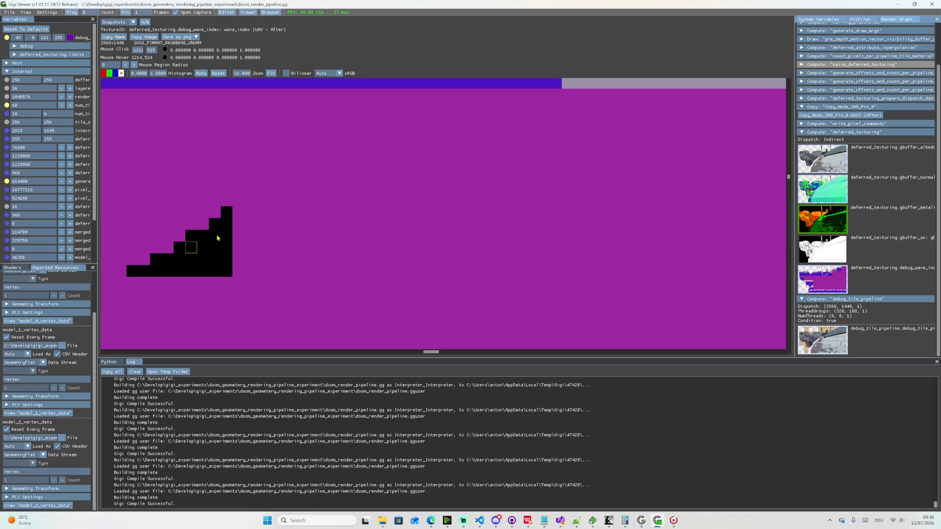
scroll(217, 237, "down", 1)
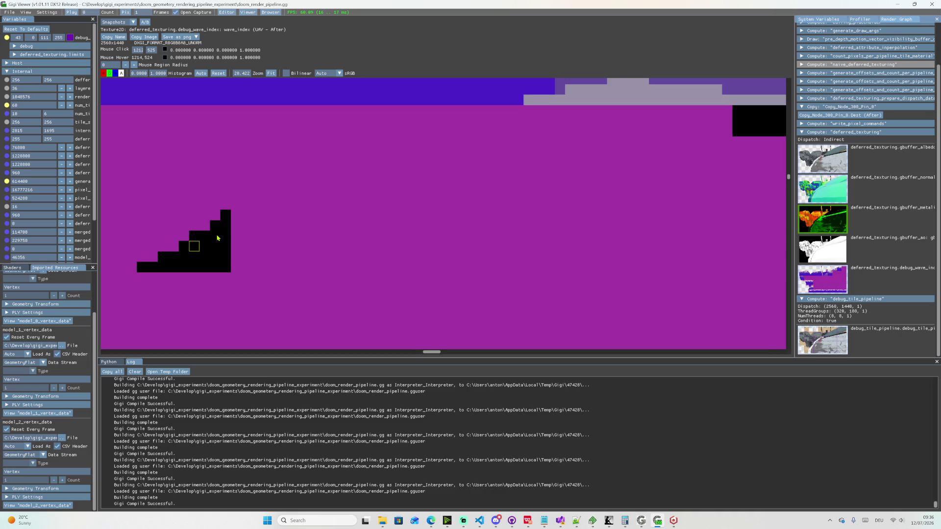
scroll(217, 237, "down", 8)
scroll(220, 234, "down", 8)
scroll(225, 231, "down", 6)
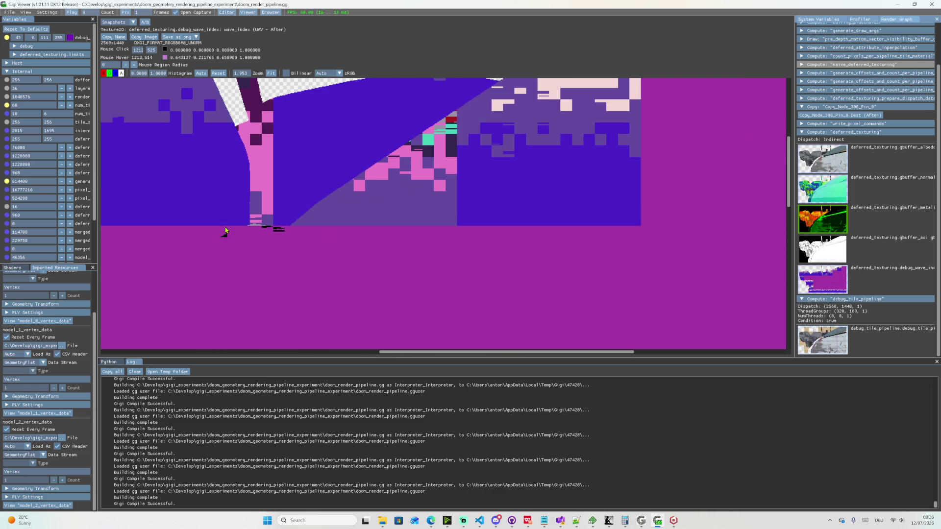
scroll(226, 243, "up", 10)
scroll(224, 240, "up", 3)
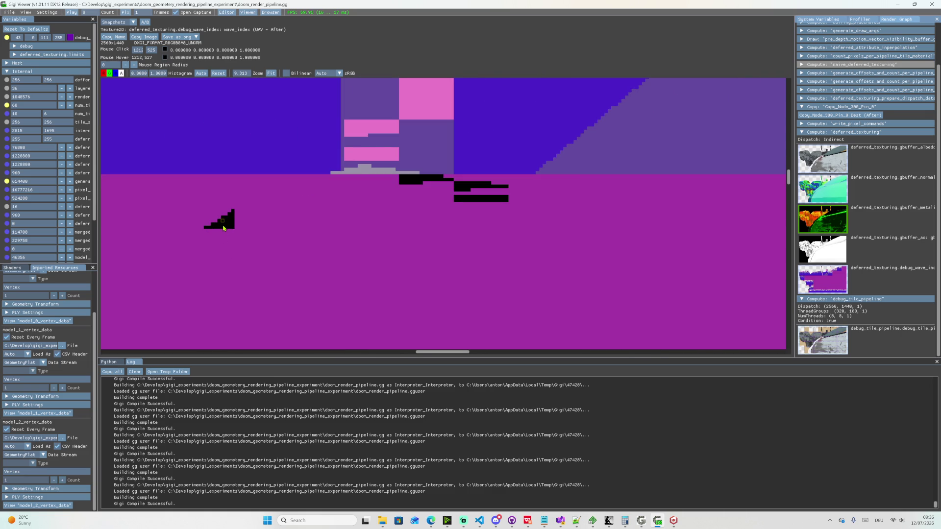
scroll(223, 229, "up", 2)
scroll(224, 229, "up", 2)
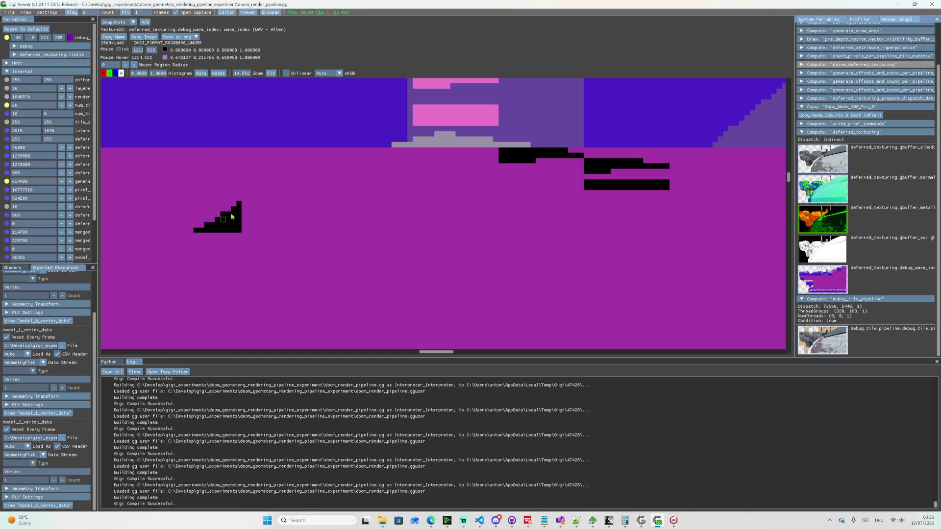
scroll(233, 213, "down", 2)
scroll(232, 215, "down", 2)
scroll(232, 217, "down", 2)
scroll(230, 219, "down", 1)
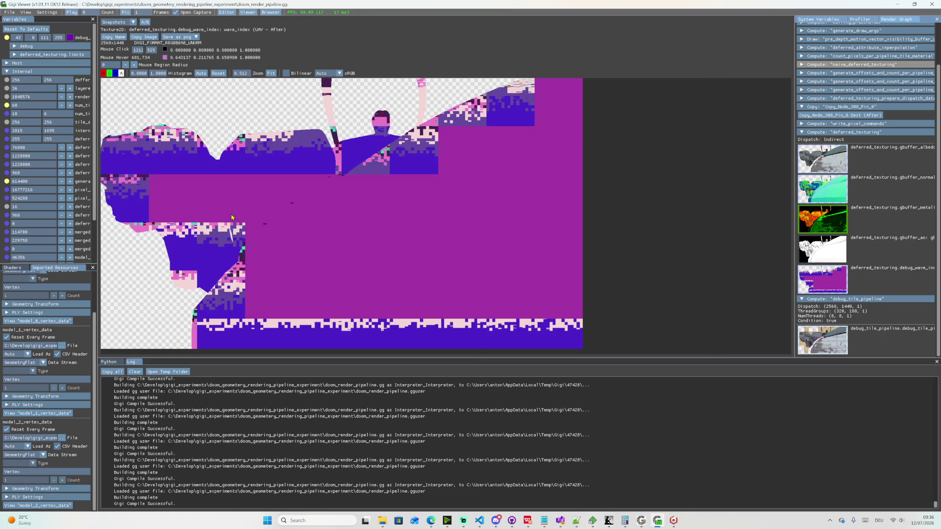
scroll(301, 211, "up", 2)
scroll(458, 259, "up", 2)
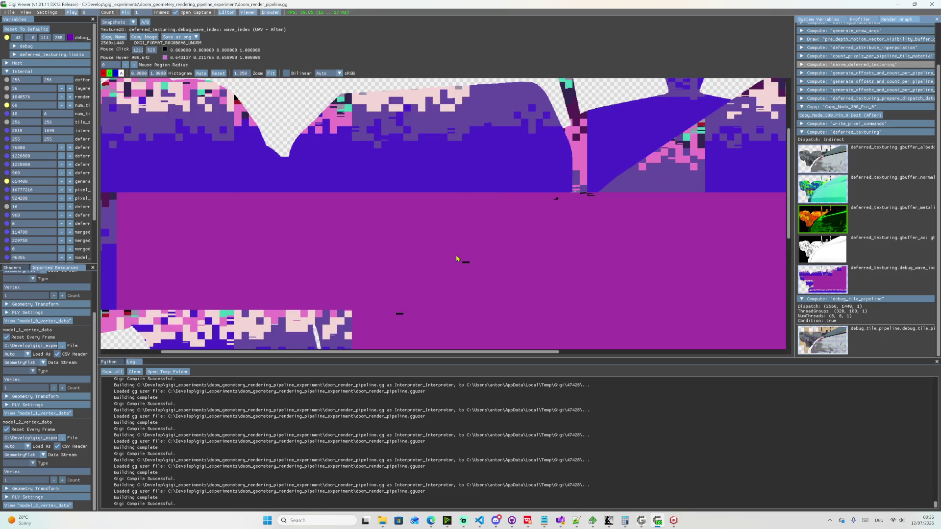
scroll(469, 264, "up", 1)
scroll(442, 259, "up", 5)
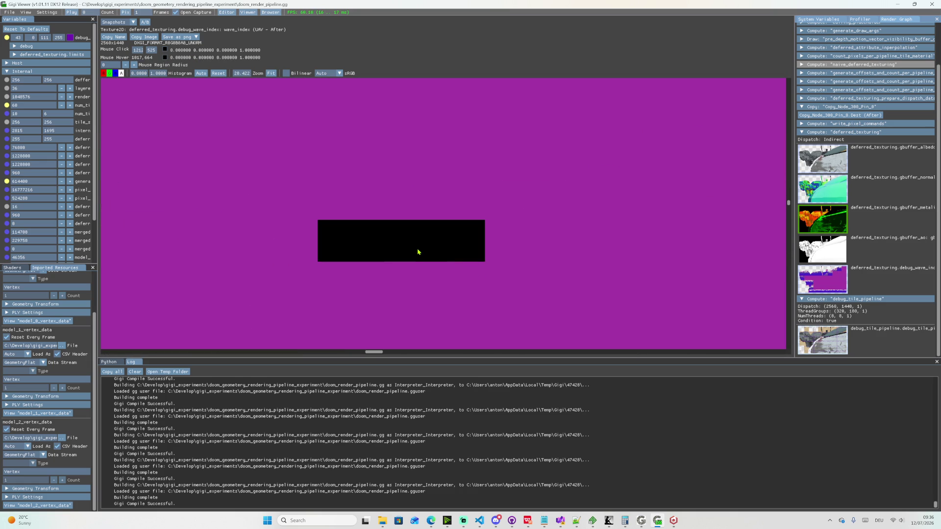
- Probe pixel values back and forth across the black rectangle, reading (0, 0, 0, 1)
left_click(325, 227)
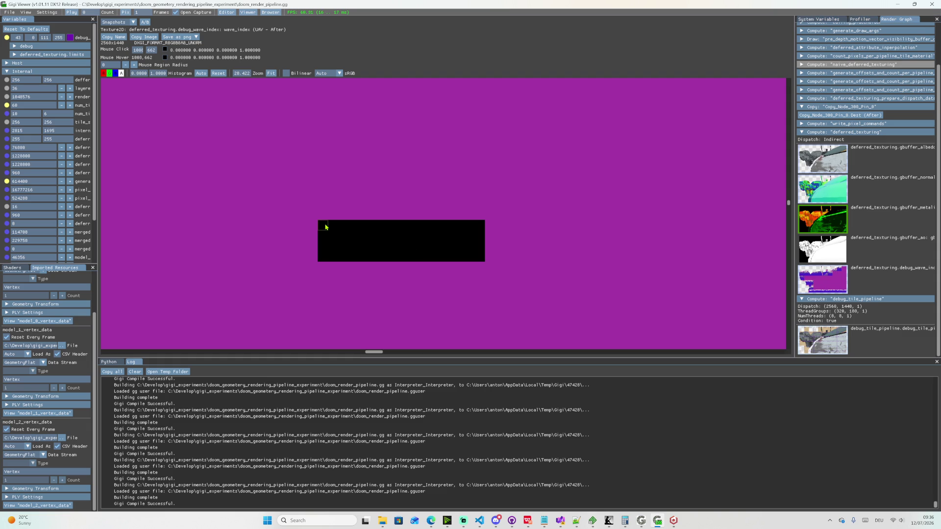
left_click_drag(331, 230, 479, 237)
left_click_drag(479, 237, 325, 259)
left_click_drag(324, 259, 487, 245)
- Sample pixels at the rectangle's right edge and down the staircase column, comparing black and purple values
left_click(482, 235)
left_click(450, 225)
left_click(486, 230)
scroll(486, 229, "down", 3)
scroll(486, 228, "down", 4)
scroll(487, 228, "down", 4)
scroll(513, 224, "down", 4)
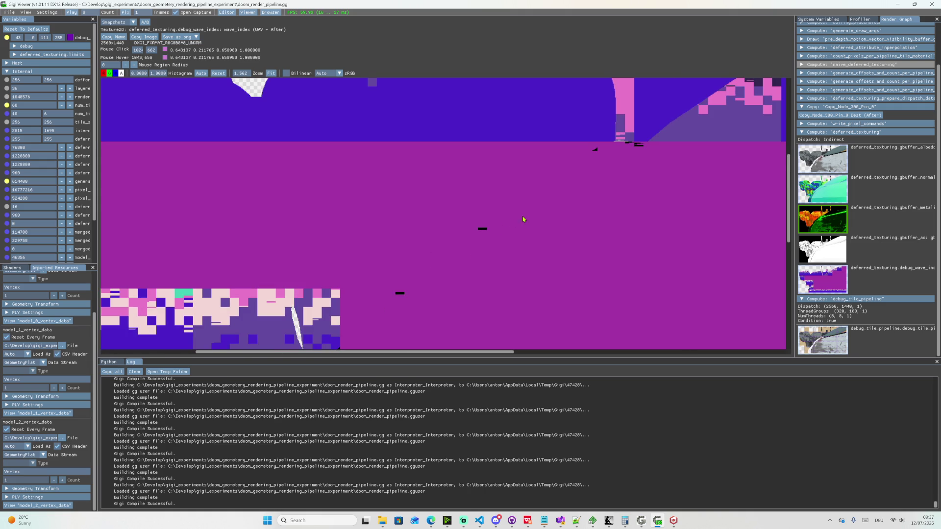
scroll(595, 156, "up", 4)
scroll(551, 162, "up", 5)
scroll(533, 154, "up", 5)
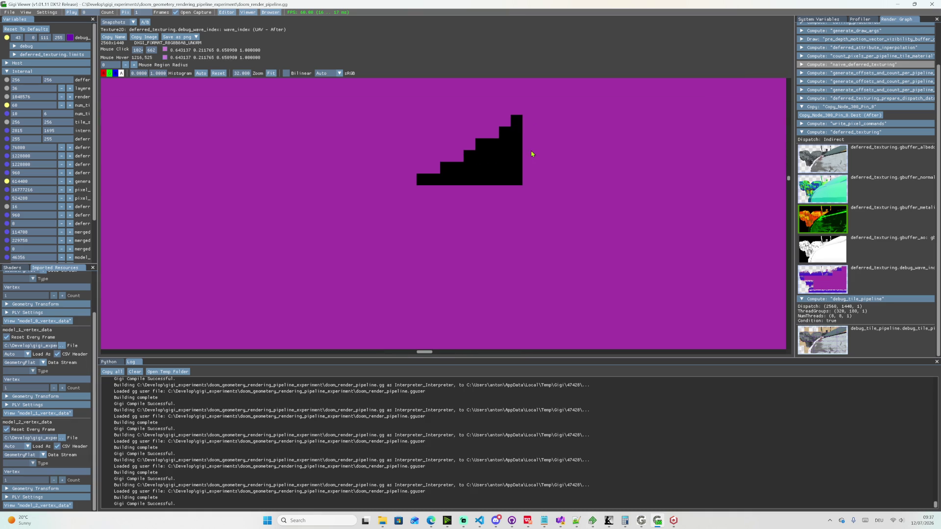
mouse_move(517, 121)
left_mouse_down()
mouse_move(504, 179)
mouse_move(505, 134)
mouse_move(494, 144)
mouse_move(494, 184)
mouse_move(482, 151)
mouse_move(470, 151)
mouse_move(471, 179)
mouse_move(452, 170)
mouse_move(447, 182)
mouse_move(421, 182)
left_mouse_up()
scroll(455, 169, "down", 5)
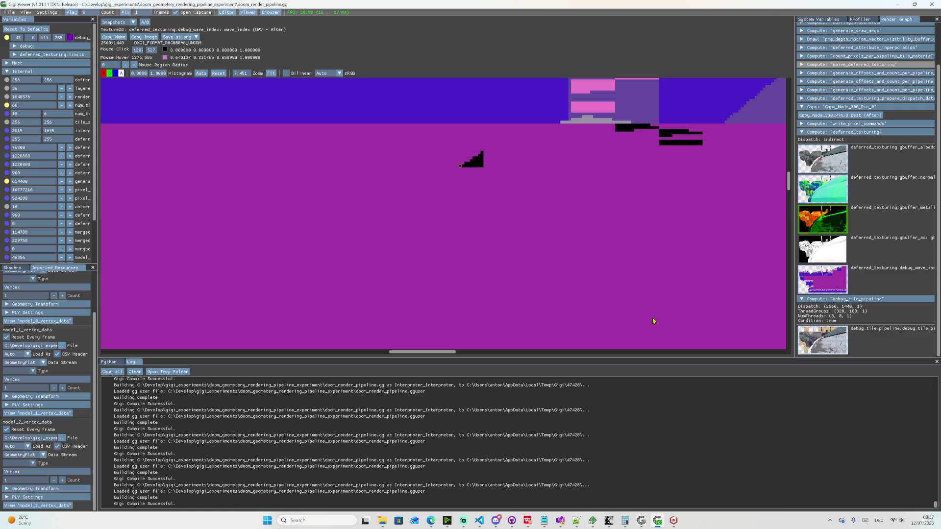
scroll(651, 324, "down", 2)
scroll(666, 266, "down", 3)
scroll(665, 266, "down", 3)
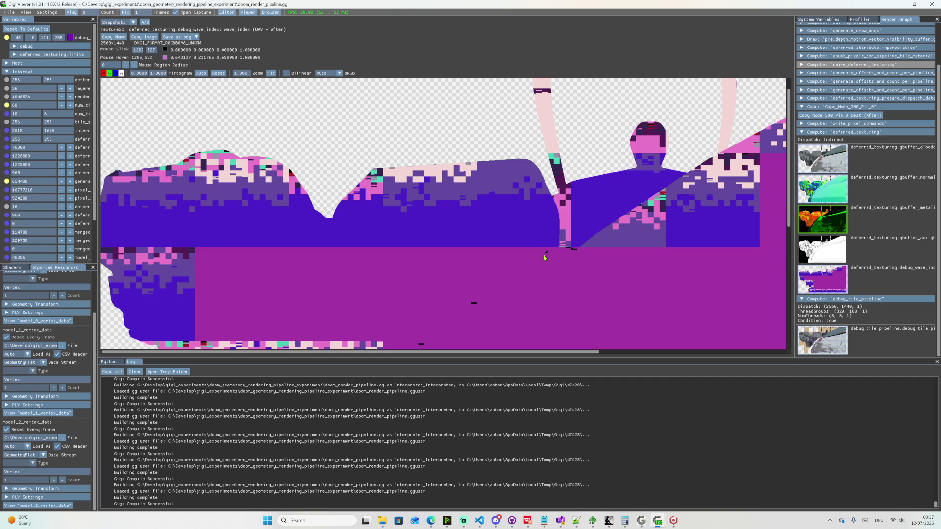
left_click(658, 520)
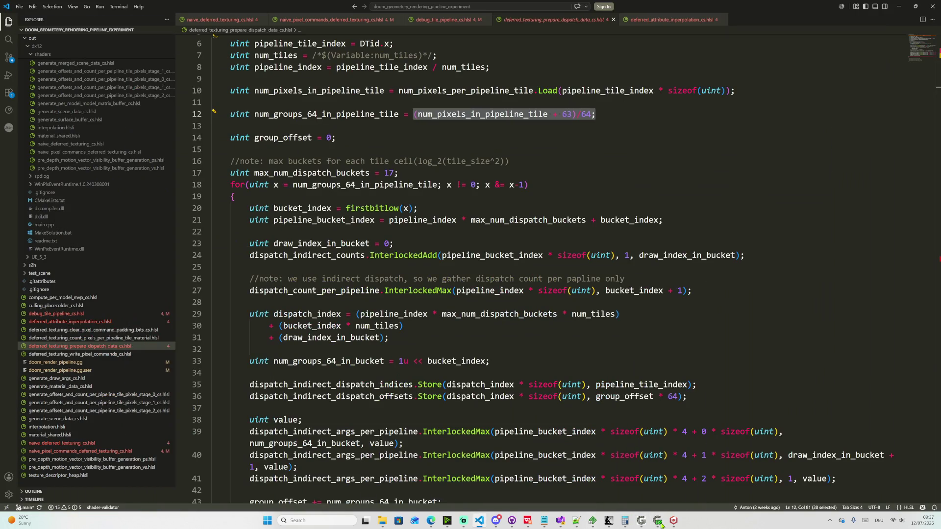
scroll(516, 275, "down", 5)
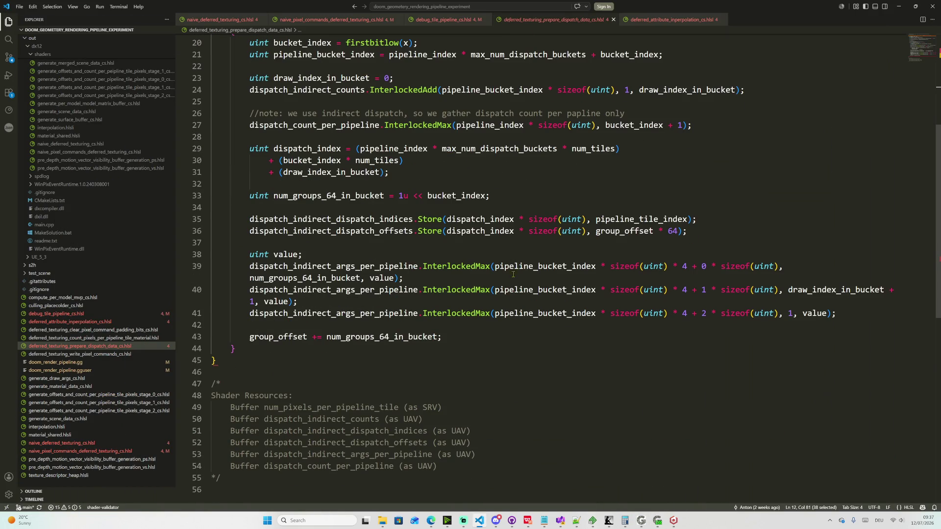
double_click(458, 197)
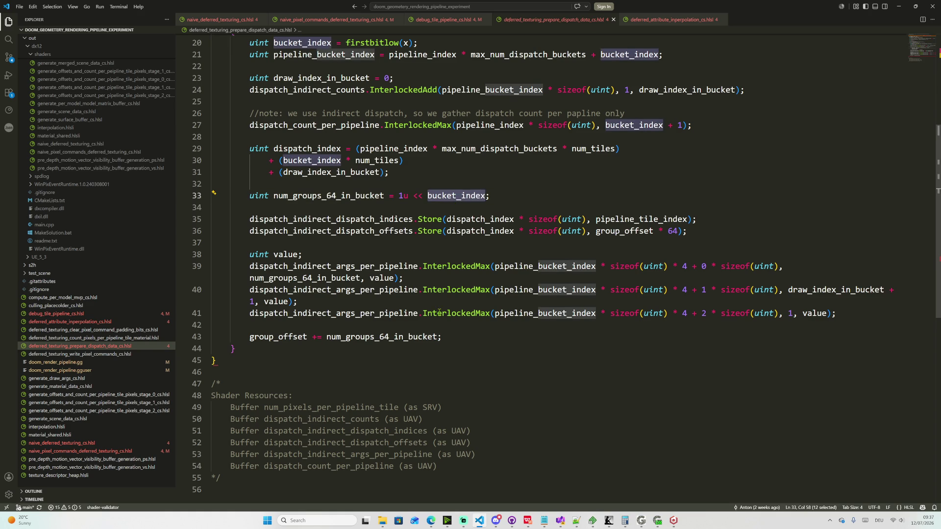
scroll(481, 346, "down", 2)
scroll(482, 346, "up", 5)
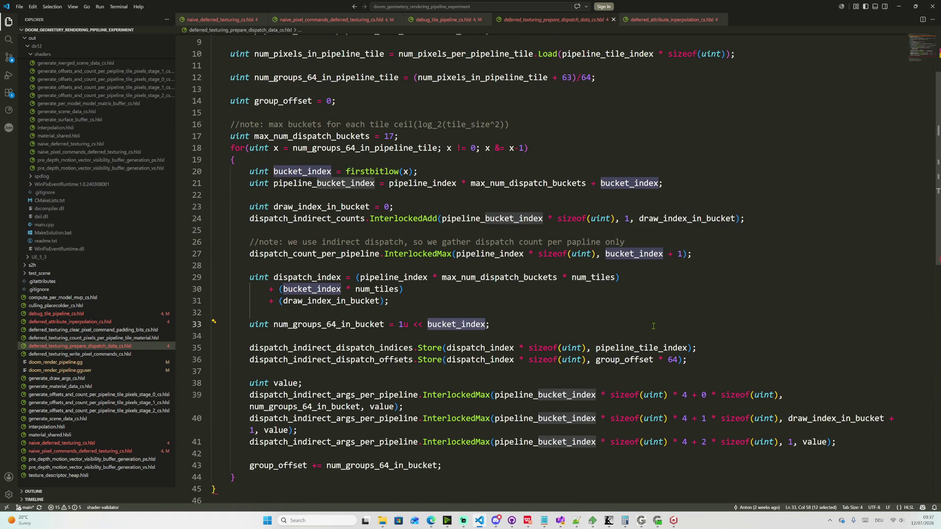
scroll(662, 320, "down", 2)
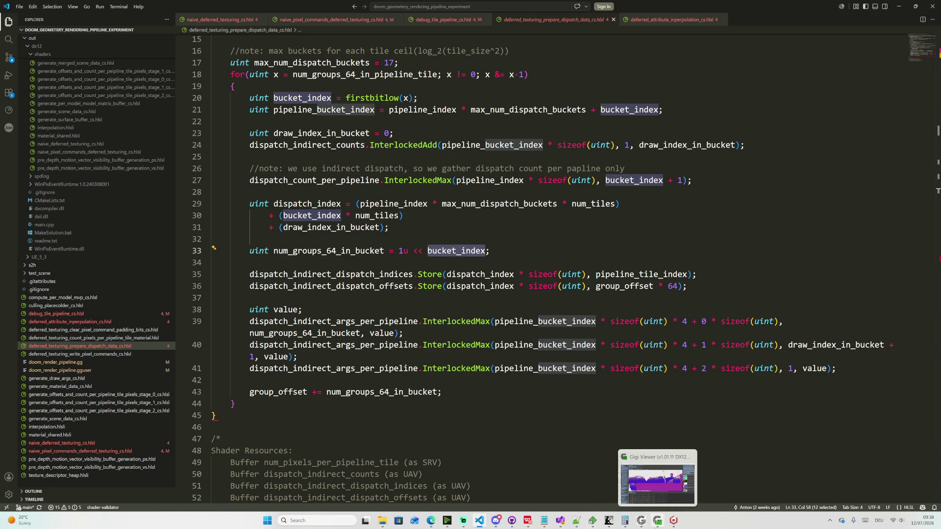
mouse_move(608, 521)
left_click(658, 521)
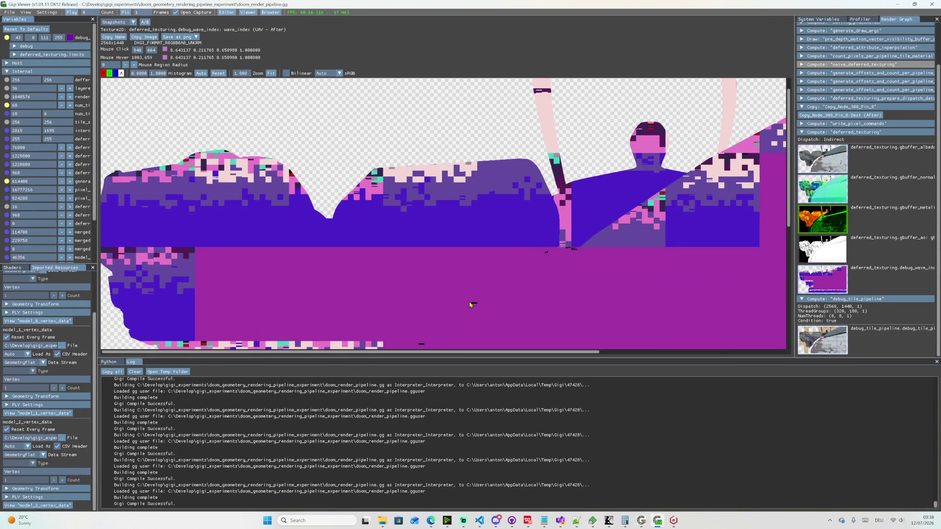
scroll(471, 304, "down", 1)
- Resume the pipeline live and sample a pixel in the purple tile area
key("Pause")
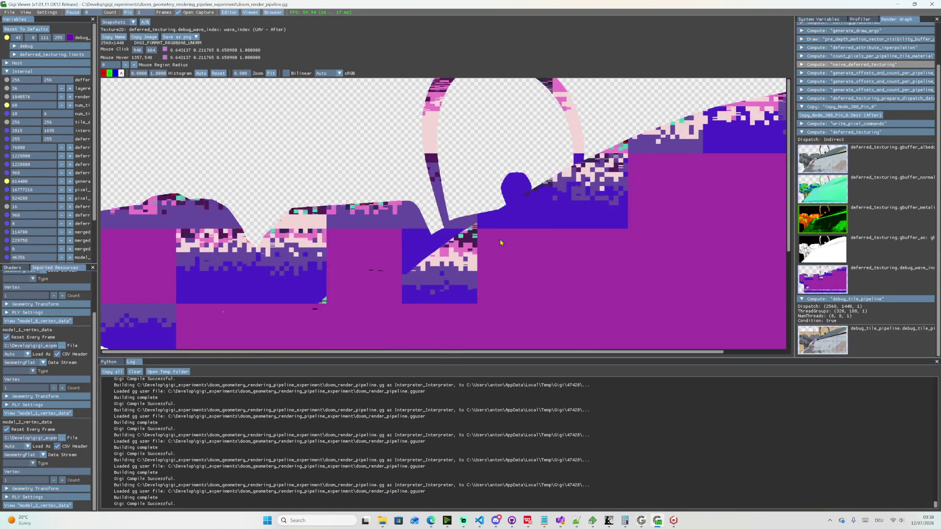
scroll(501, 243, "down", 3)
scroll(304, 180, "down", 1)
scroll(304, 180, "up", 2)
scroll(249, 207, "up", 1)
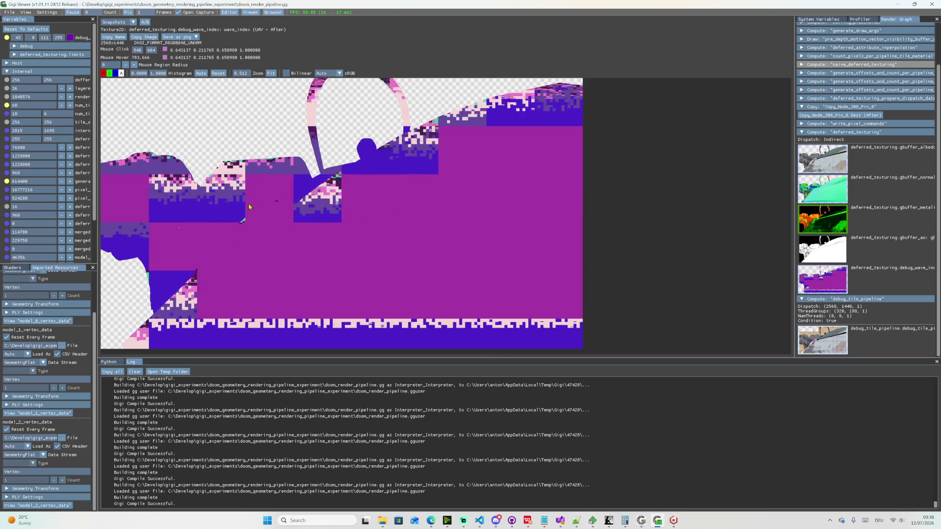
left_click(252, 205)
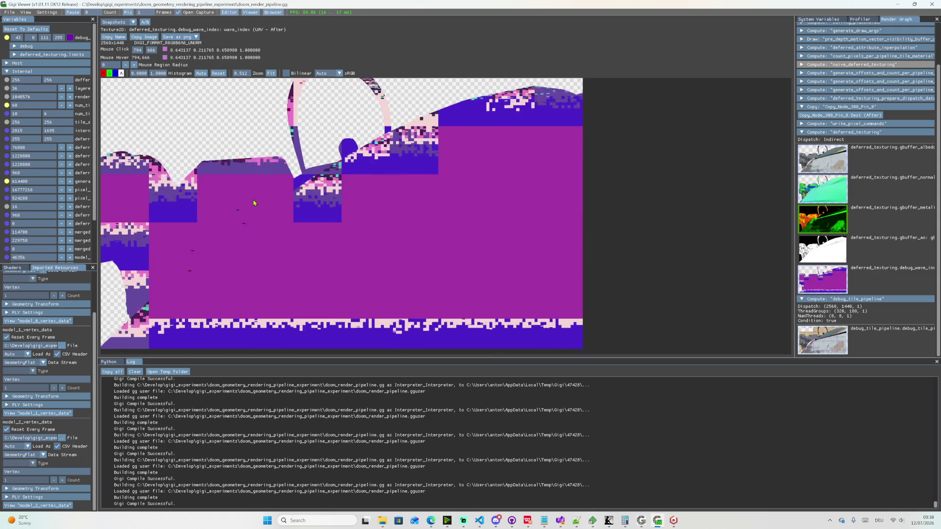
scroll(252, 205, "up", 3)
scroll(411, 229, "up", 2)
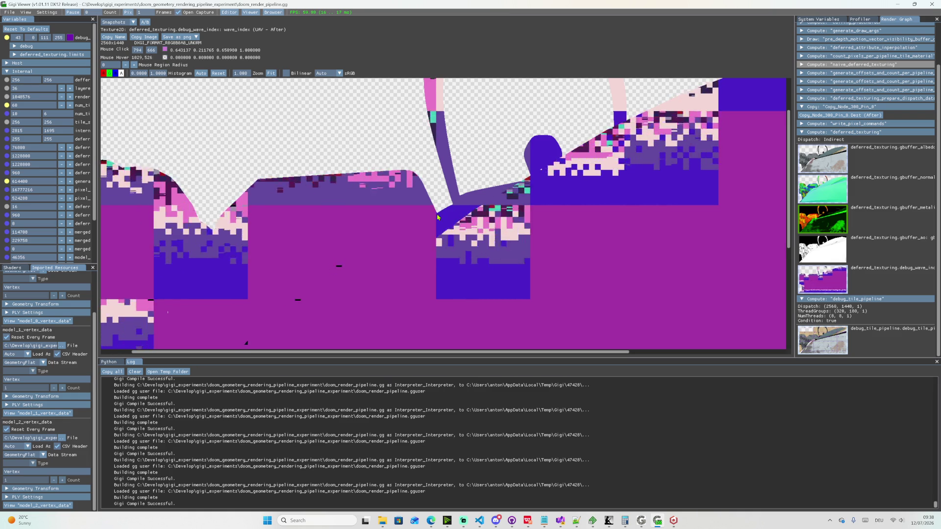
scroll(591, 248, "down", 3)
scroll(410, 222, "down", 2)
scroll(410, 222, "up", 1)
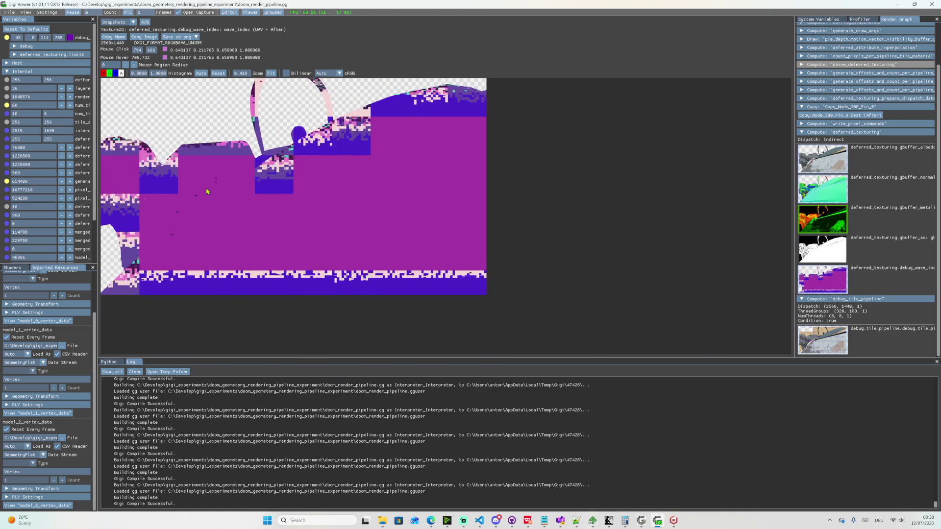
scroll(293, 204, "up", 4)
scroll(416, 235, "up", 2)
scroll(470, 215, "up", 2)
scroll(466, 206, "up", 2)
scroll(434, 195, "up", 2)
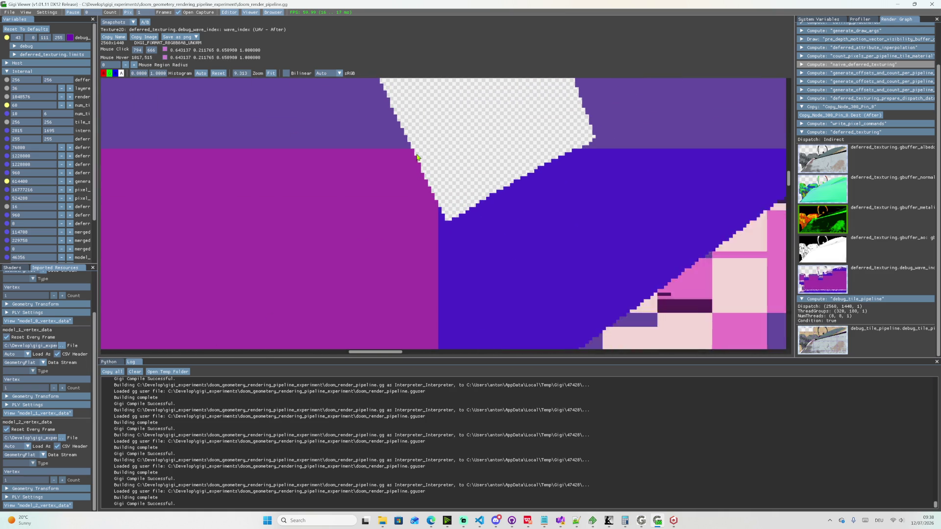
scroll(456, 188, "down", 3)
scroll(456, 187, "down", 1)
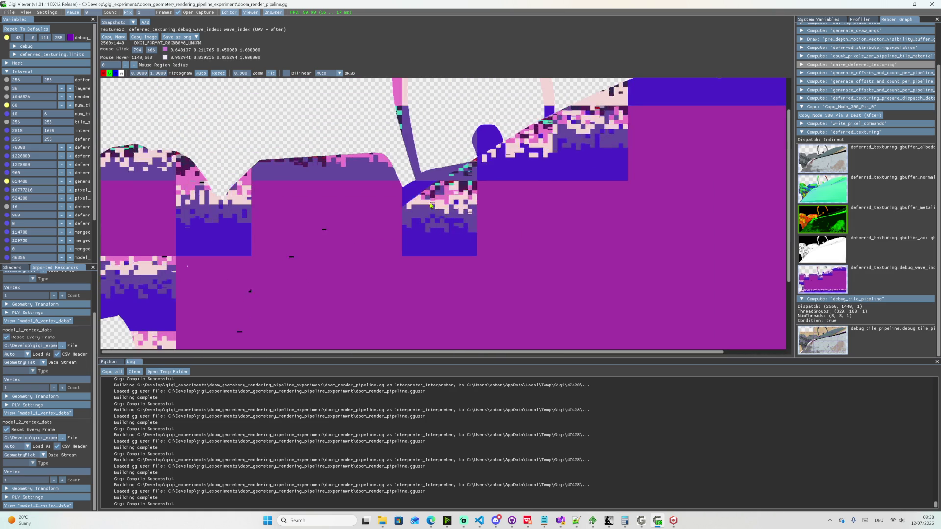
scroll(439, 264, "down", 1)
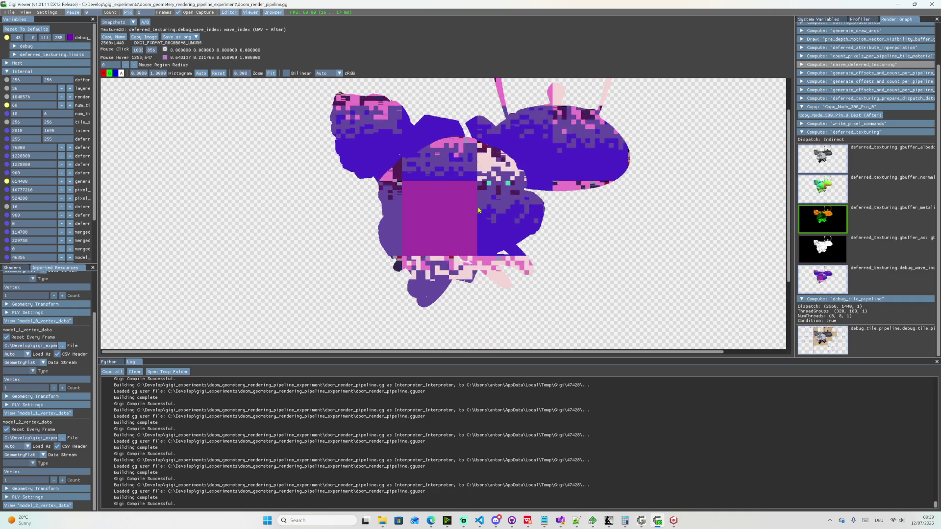
- Sample pixels in and beside the purple block, reading (0, 0, 0, 0) next to the model, then return to the shader
left_click(511, 165)
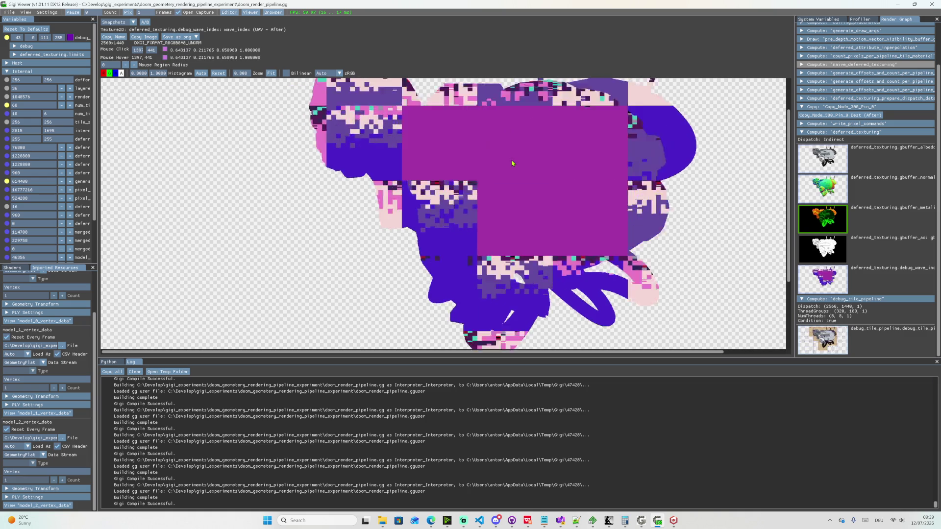
left_click_drag(509, 164, 513, 164)
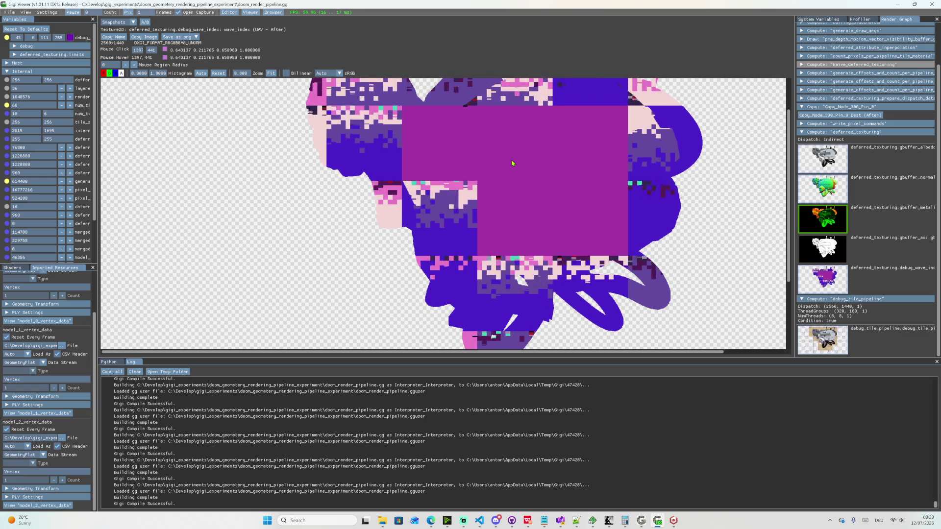
left_click(516, 224)
scroll(515, 224, "up", 1)
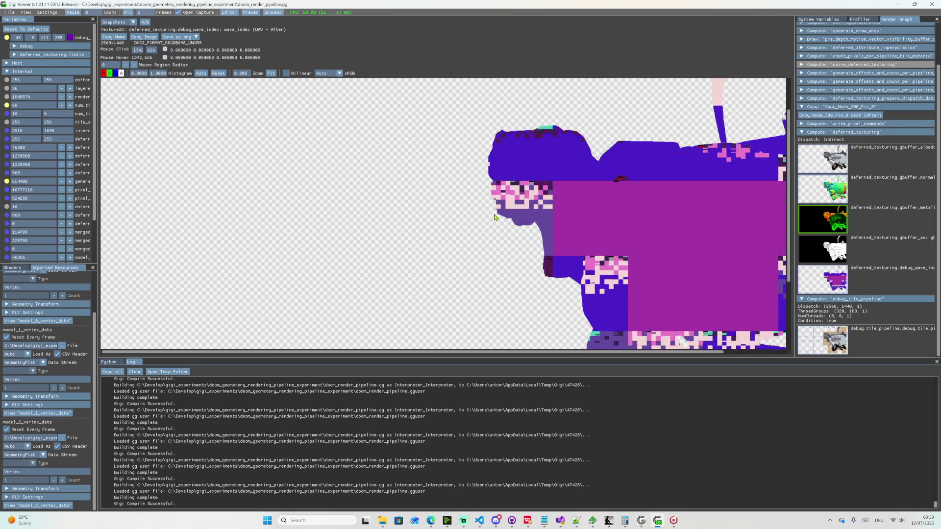
left_click(496, 218)
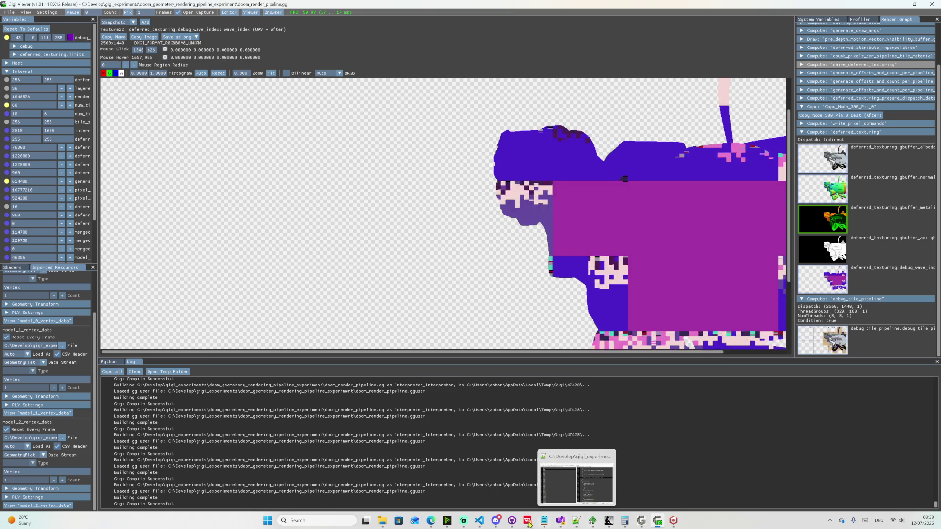
mouse_move(560, 520)
left_click(479, 521)
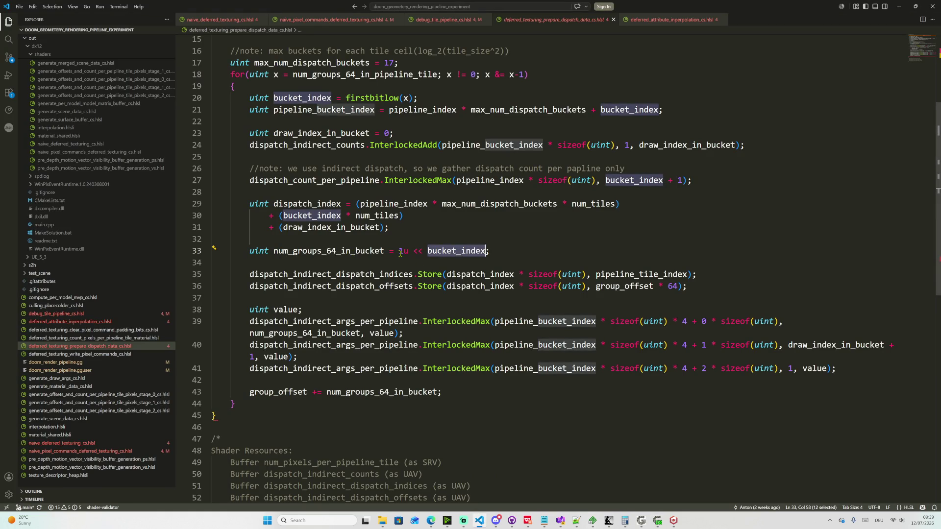
scroll(376, 128, "up", 1)
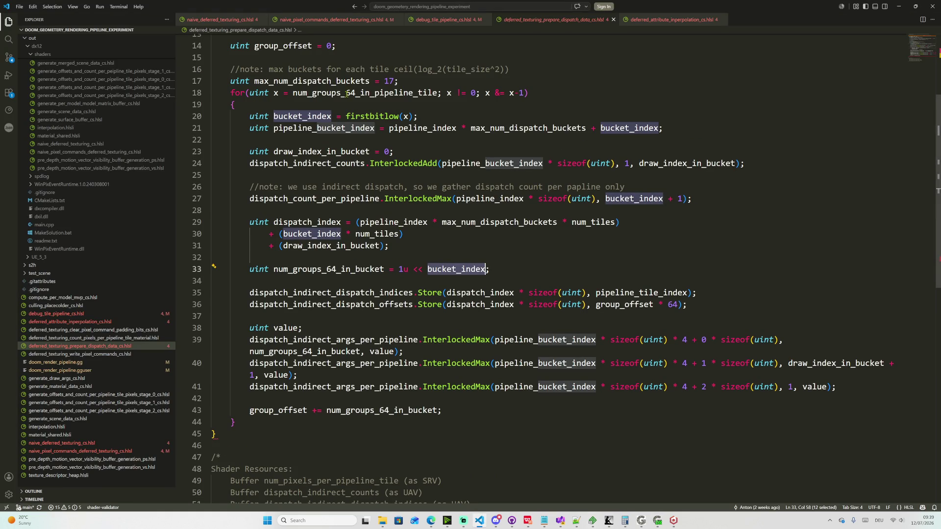
- Change max_num_dispatch_buckets on line 17 from 17 to 18 and switch to Gigi Viewer to check
double_click(343, 81)
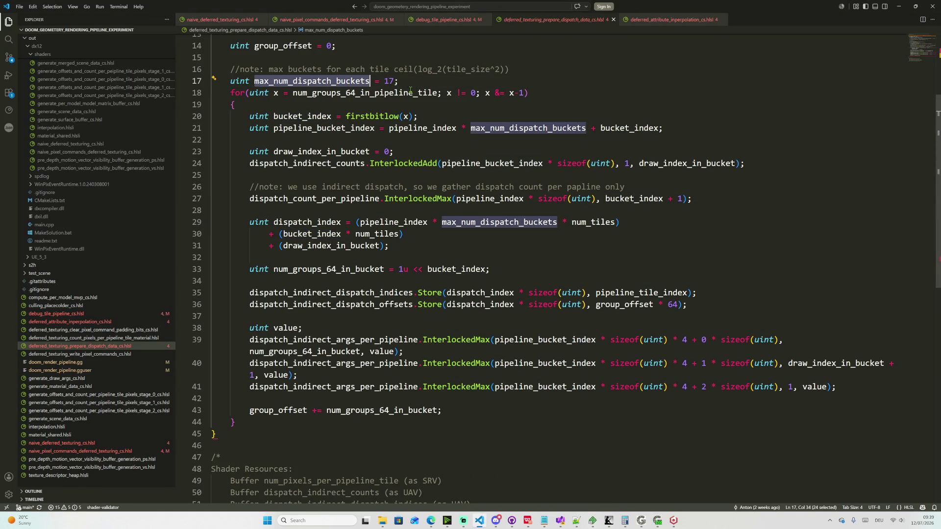
left_click(378, 93)
double_click(389, 82)
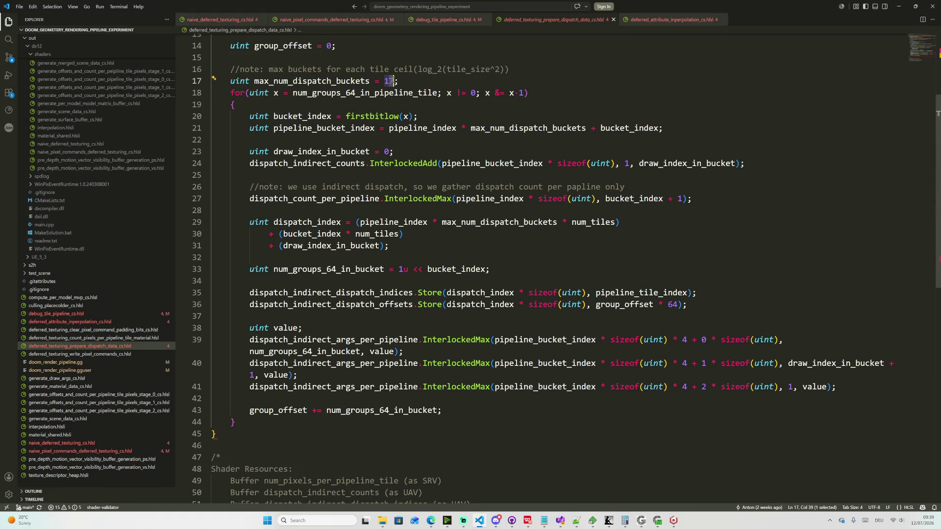
type("8")
scroll(440, 99, "up", 1)
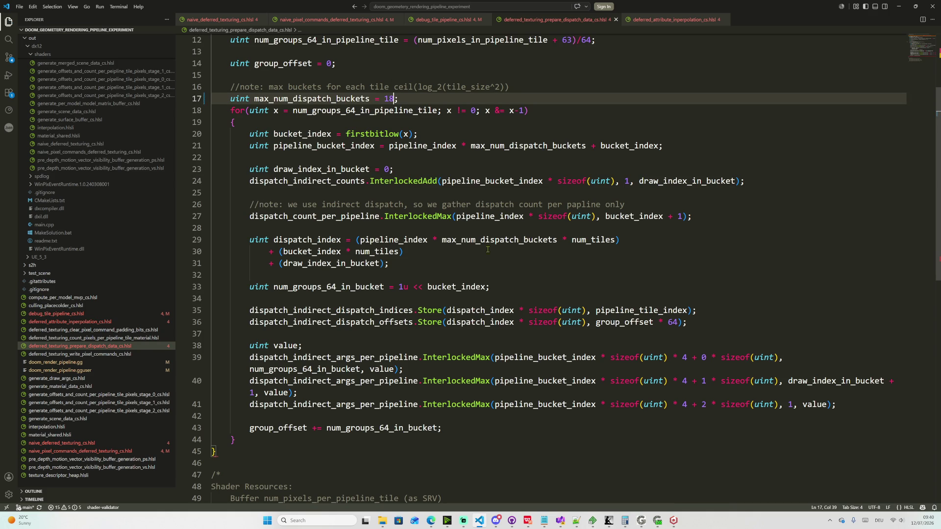
key("alt+Tab")
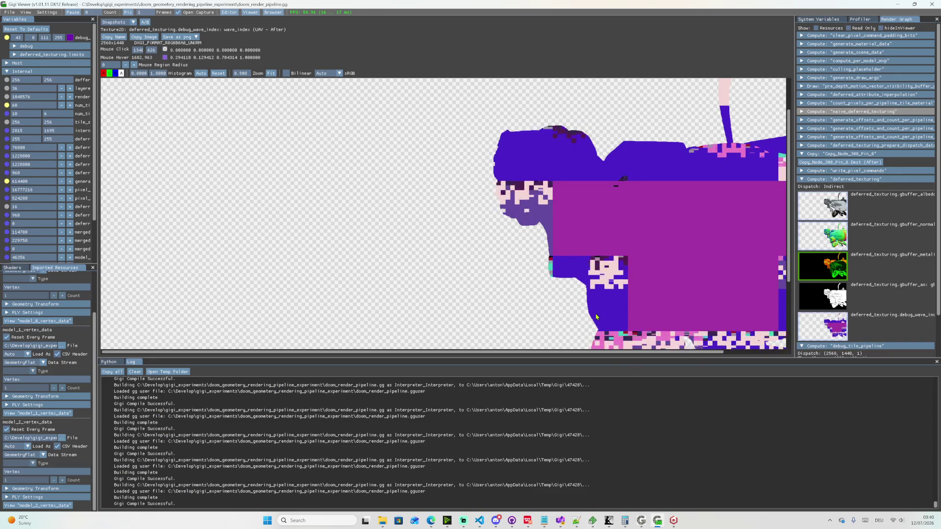
- Inspect a pixel of the rebuilt wave-index view, then return to the shader source
left_click(612, 316)
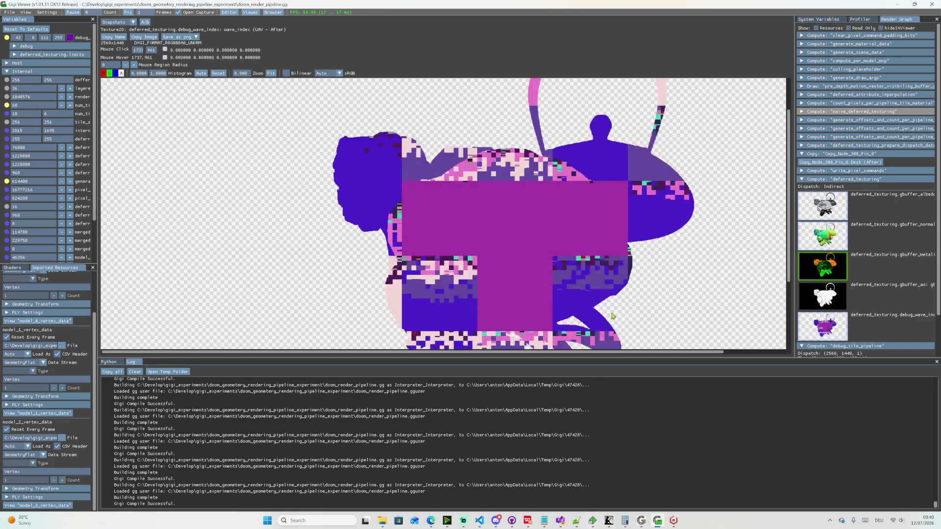
key("alt+Tab")
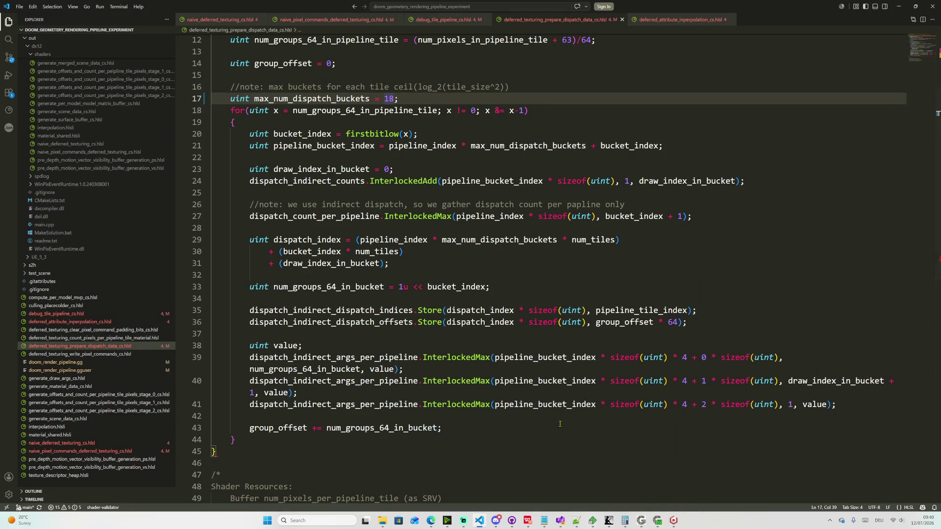
scroll(519, 118, "up", 2)
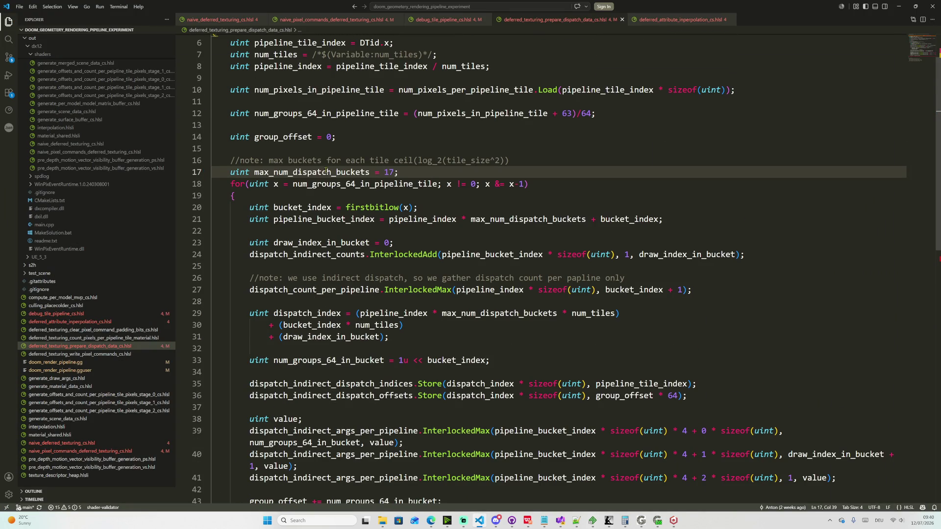
- Review the max-buckets comment and the value 17, highlighting every use of max_num_dispatch_buckets
left_click_drag(270, 160, 509, 161)
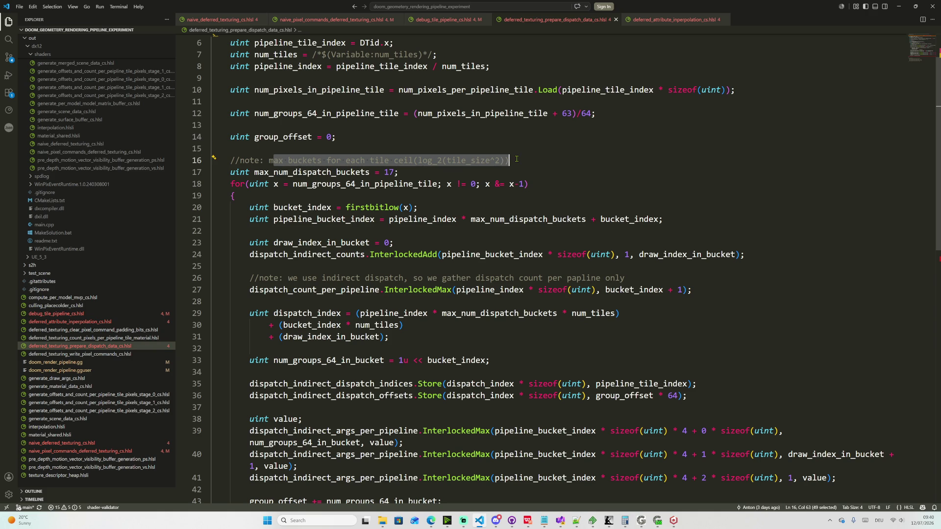
double_click(388, 172)
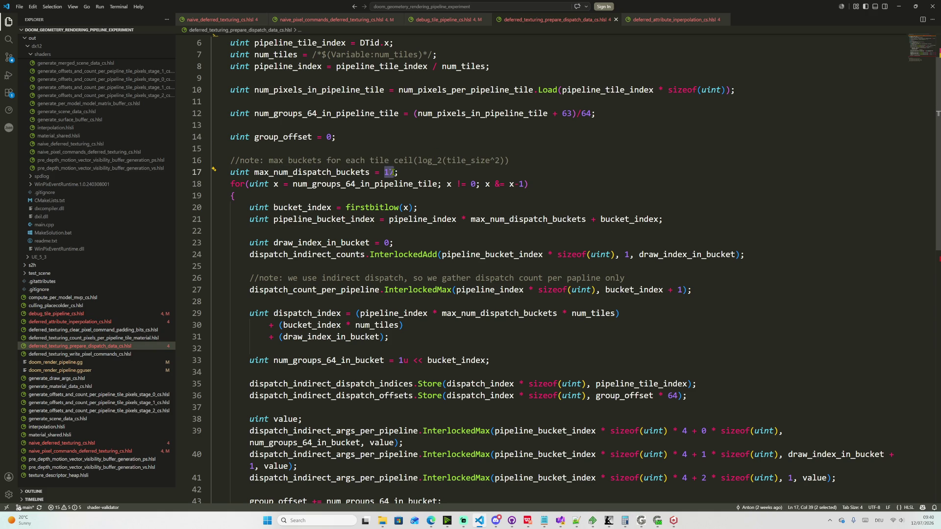
left_click_drag(511, 160, 268, 160)
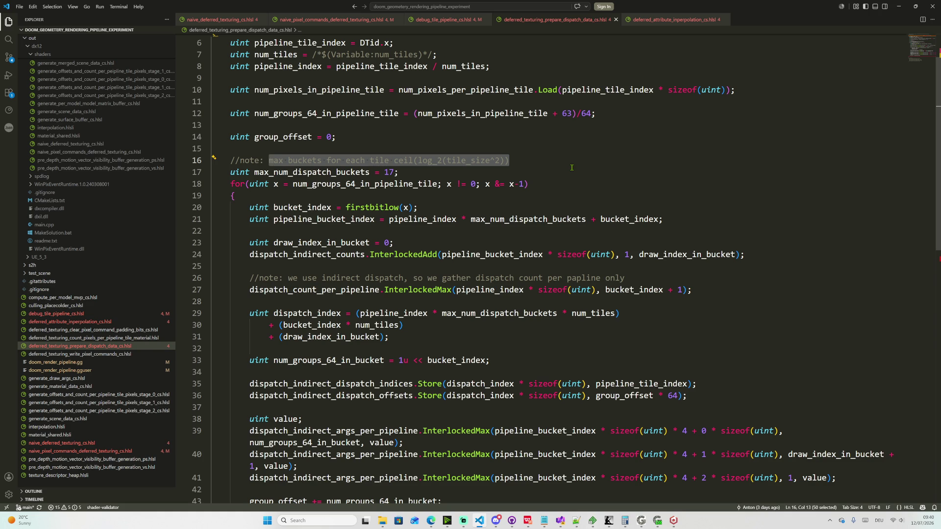
left_click(533, 219)
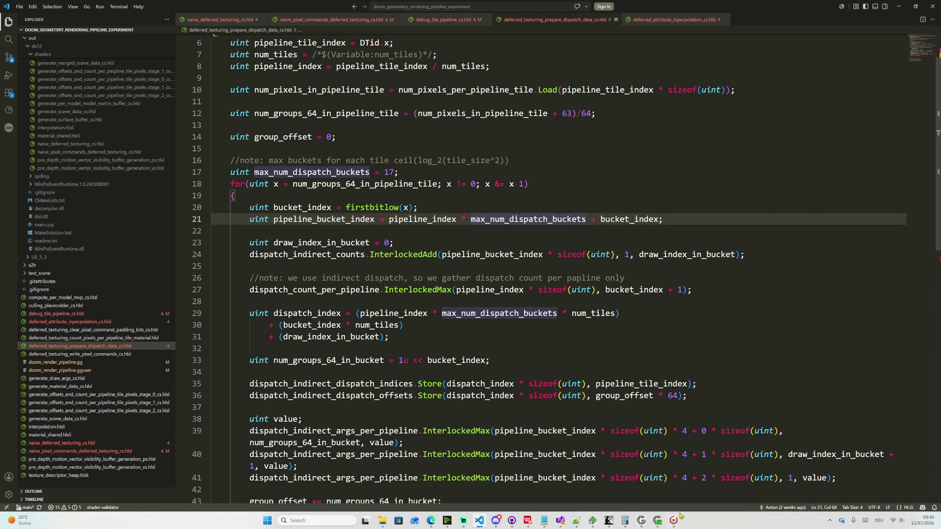
- Bring GPU Zen 4 to the front and page back to the Deferred G-Buffer Update section
left_click(609, 522)
key("Left")
key("Left")
key("Left")
key("Left")
key("Left")
key("Left")
key("Left")
key("Left")
key("Left")
key("Left")
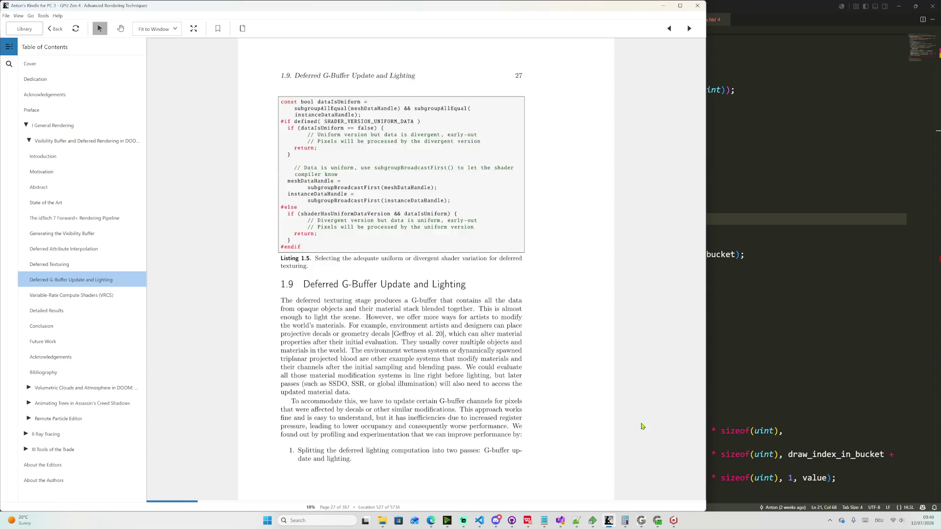
key("Left")
key("Left")
key("Left")
key("Left")
key("Left")
key("Left")
key("Left")
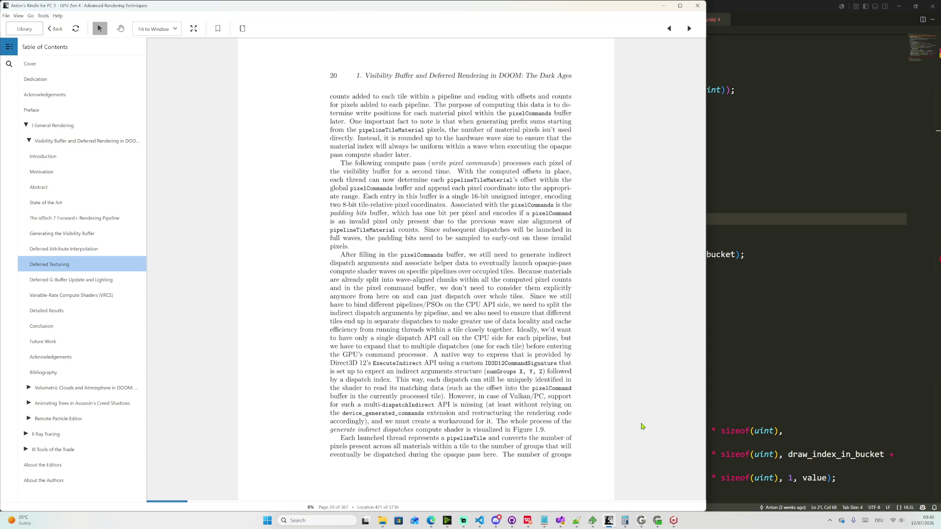
- Advance to Figure 1.9's indirect dispatch diagram, then check the shader source and Gigi Viewer render
key("Right")
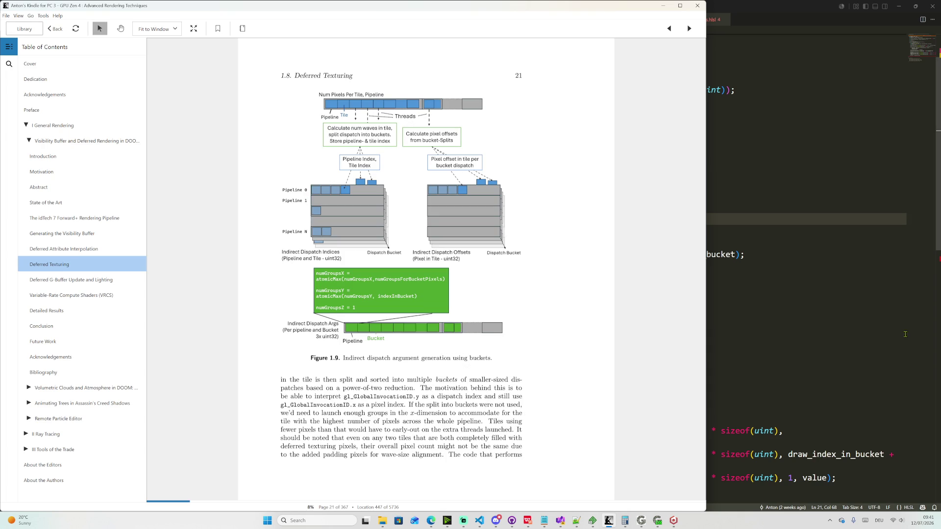
left_click(729, 347)
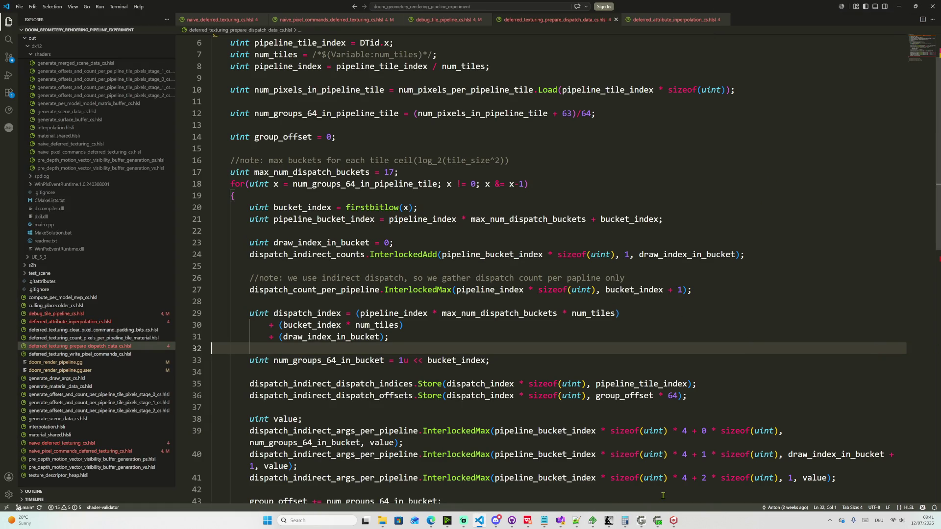
left_click(658, 520)
mouse_move(823, 266)
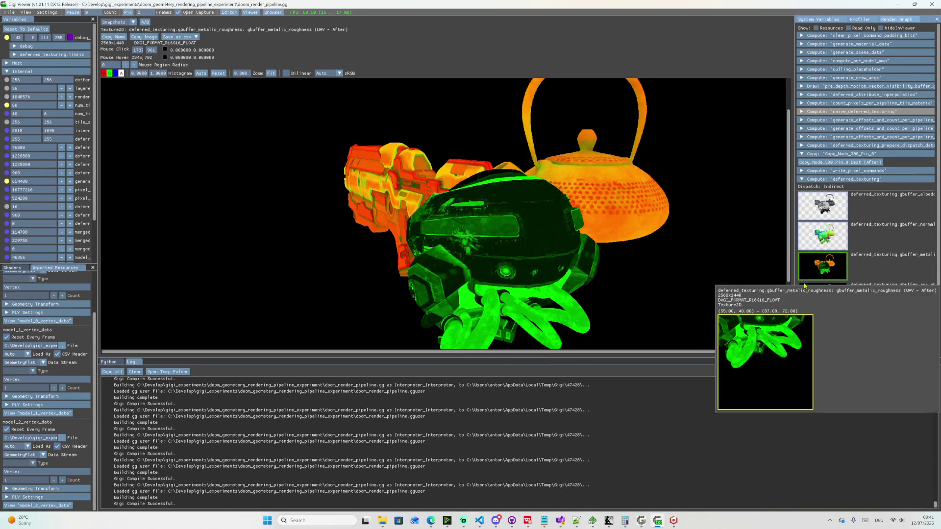
scroll(671, 257, "down", 2)
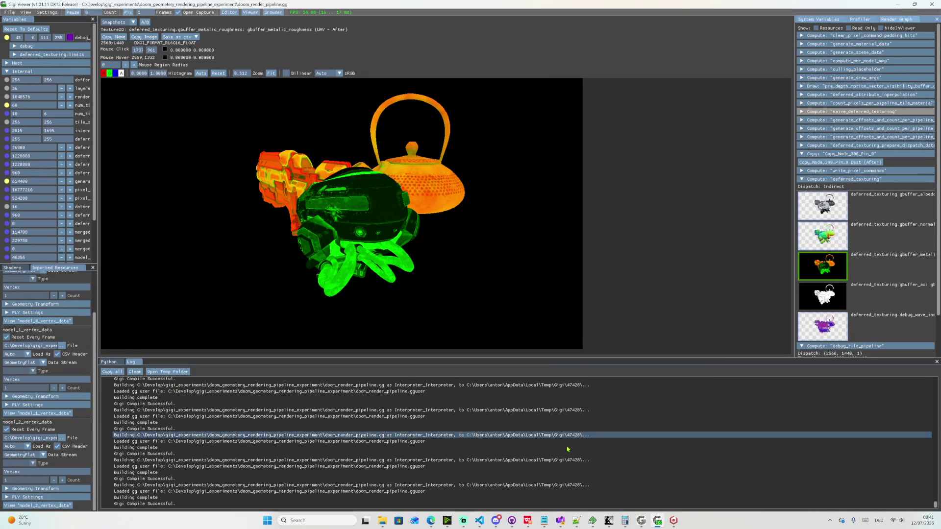
mouse_move(496, 521)
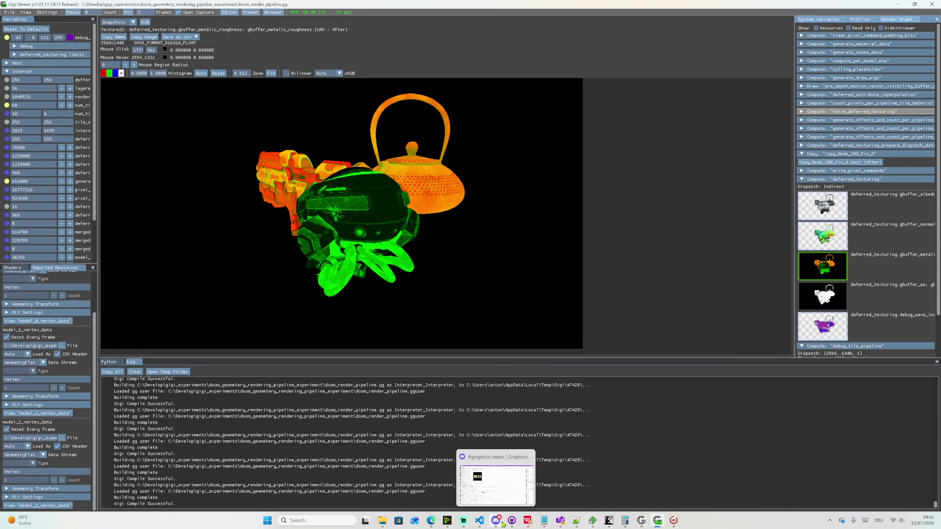
- Switch through Discord to GitHub Desktop and view the naive_pixel_commands_deferred_texturing_cs.hlsl diff
left_click(498, 522)
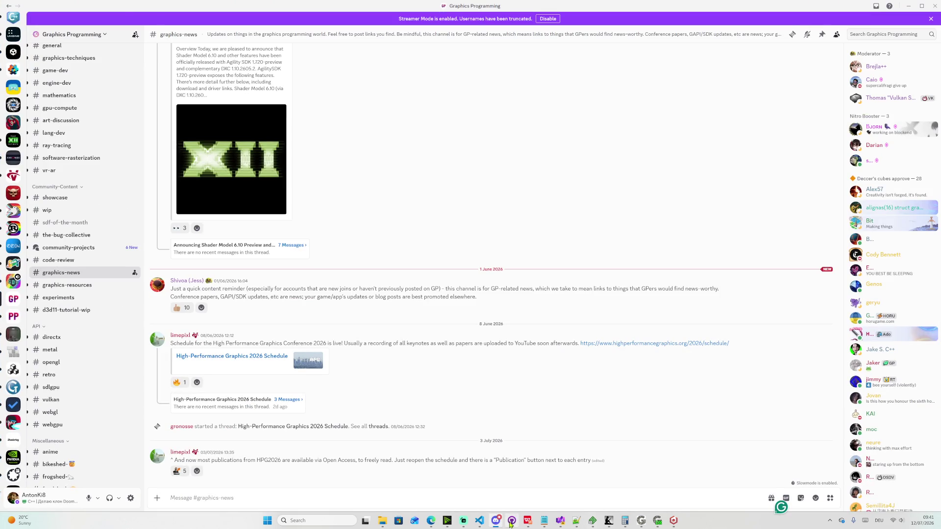
left_click(509, 522)
left_click(78, 148)
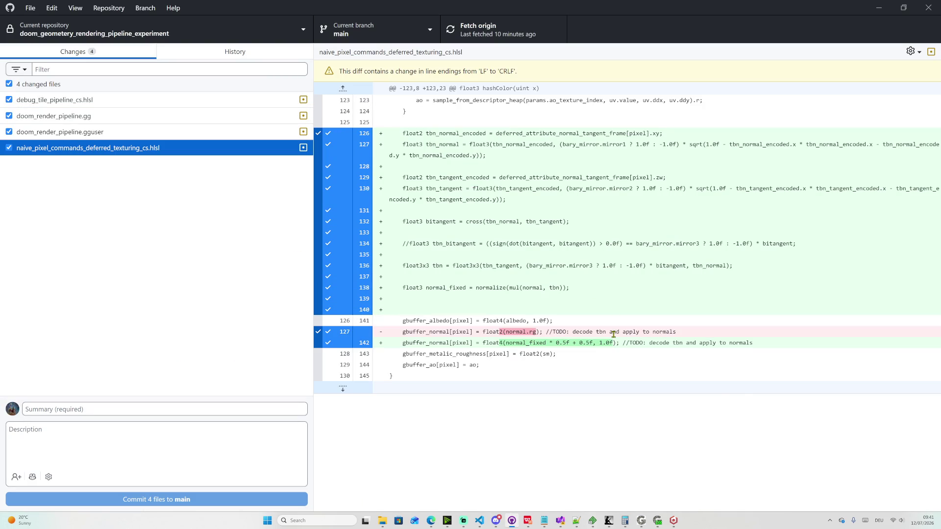
- Review the .gguser, .gg and debug_tile_pipeline_cs.hlsl diffs, then show the commit history
left_click(57, 133)
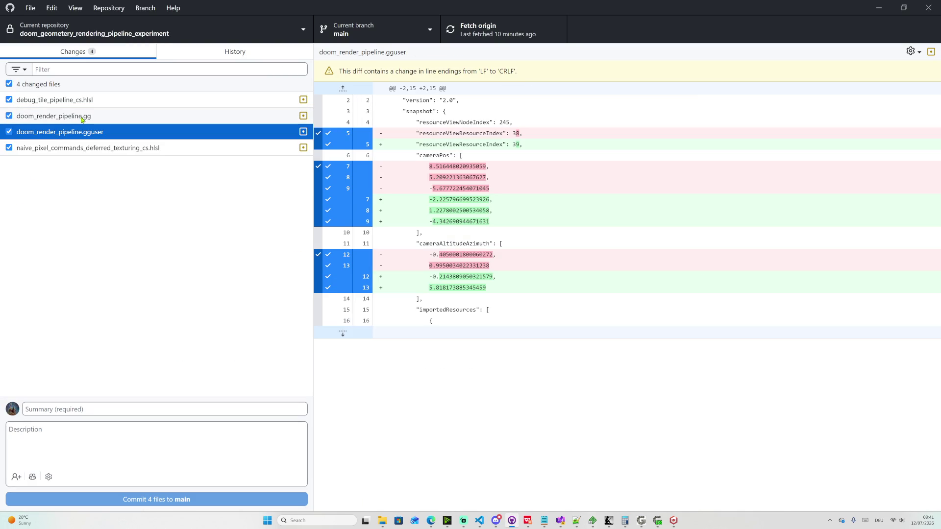
left_click(82, 118)
left_click(84, 105)
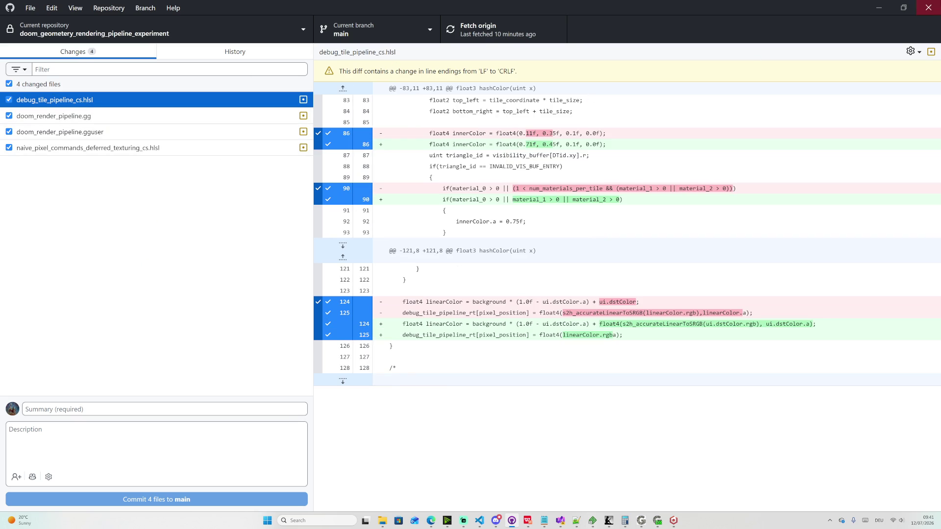
left_click(235, 52)
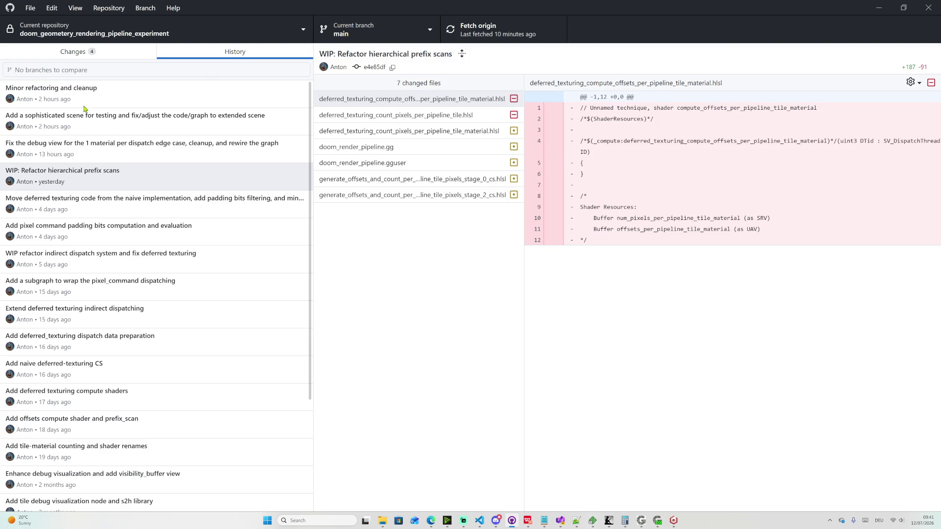
- Inspect the debug view fix commit's doom_render_pipeline.gg and .gguser changes
left_click(80, 143)
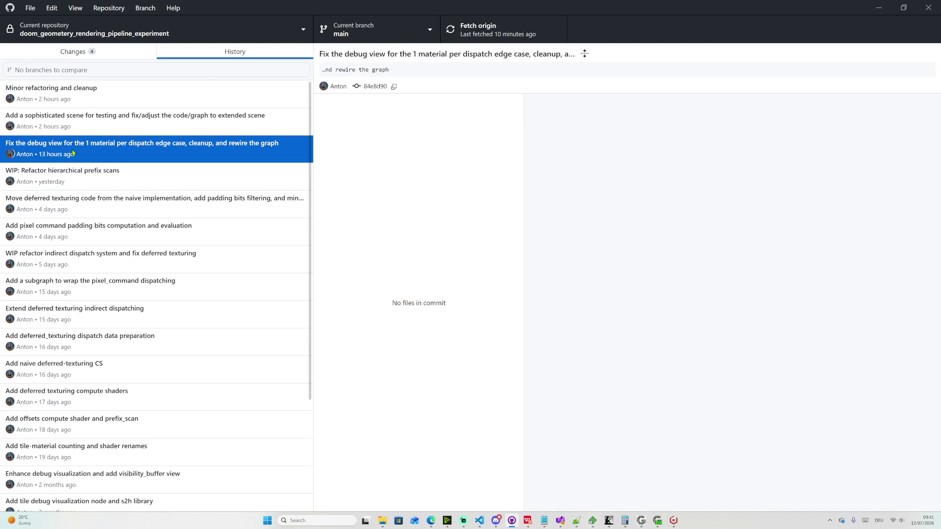
left_click(420, 139)
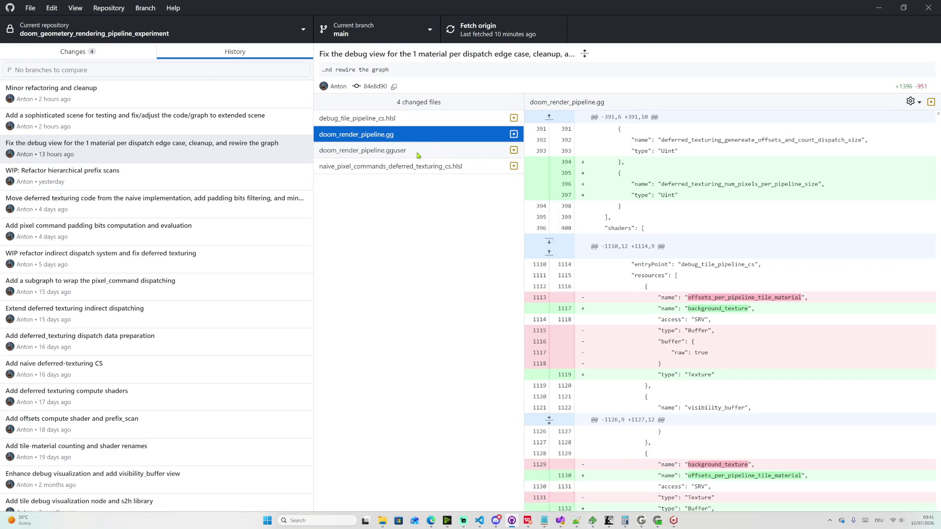
left_click(419, 152)
key("Down")
- Walk the sophisticated-scene commit's deferred texturing shader diffs down to naive_pixel_commands_deferred_texturing_cs.hlsl
left_click(56, 120)
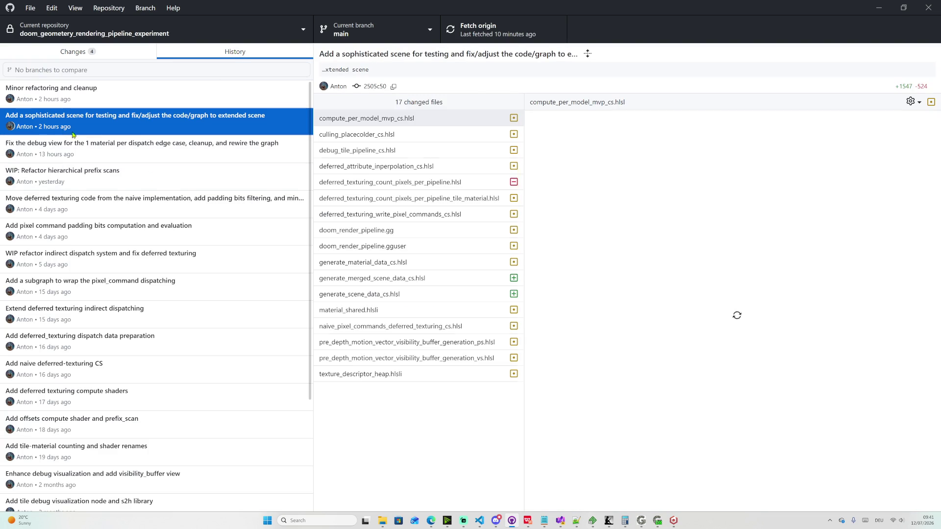
left_click(358, 166)
left_click(361, 213)
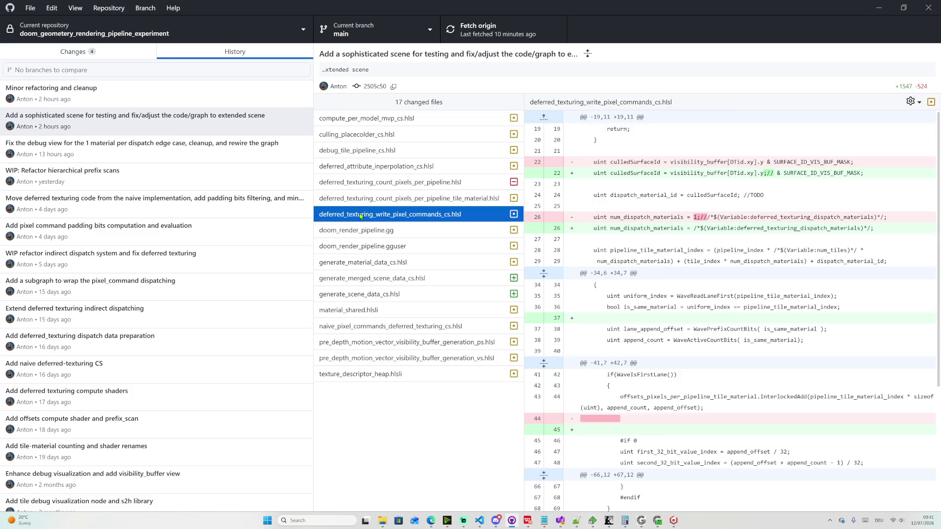
left_click(361, 230)
left_click(368, 261)
left_click(373, 294)
left_click(376, 332)
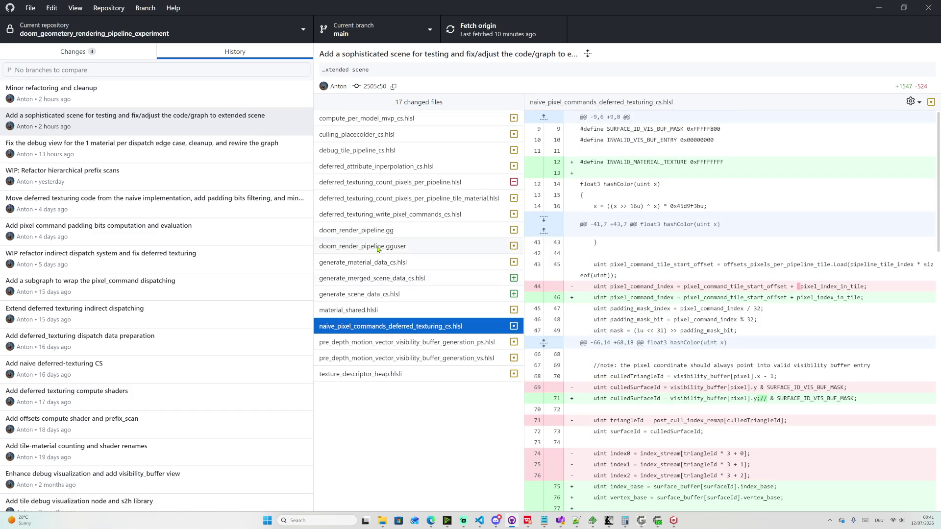
- Review the remaining diffs ending on texture_descriptor_heap.hlsl, then bring up the repository list
left_click(377, 249)
left_click(390, 186)
left_click(383, 119)
left_click(381, 214)
left_click(372, 374)
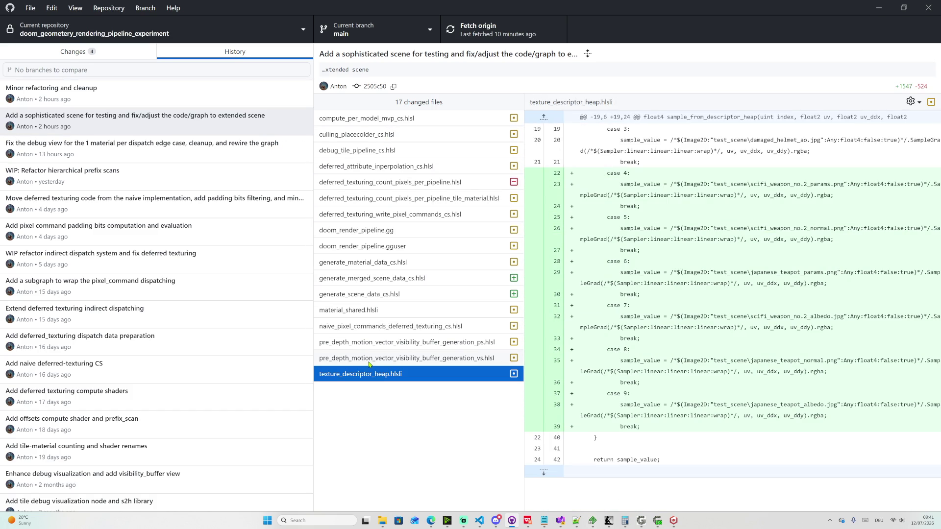
left_click(241, 33)
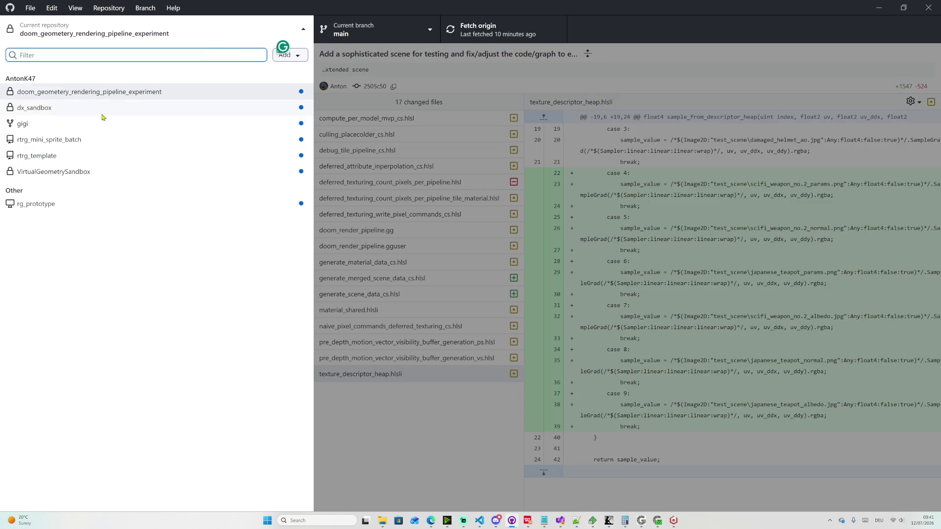
- Switch to the gigi repository and view the ExecuteIndirect argument change in RenderGraphNode_Action_DrawCall.cpp
left_click(55, 125)
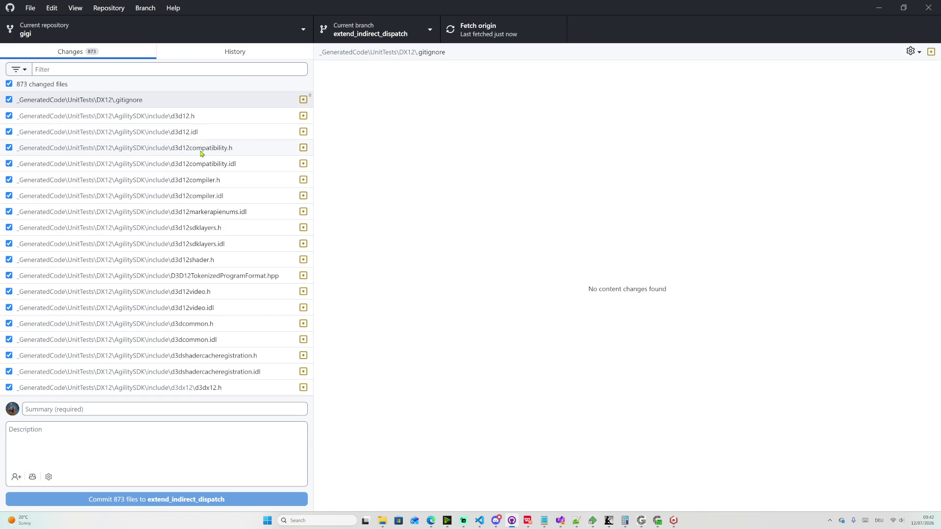
scroll(270, 156, "down", 10)
left_click_drag(309, 113, 321, 400)
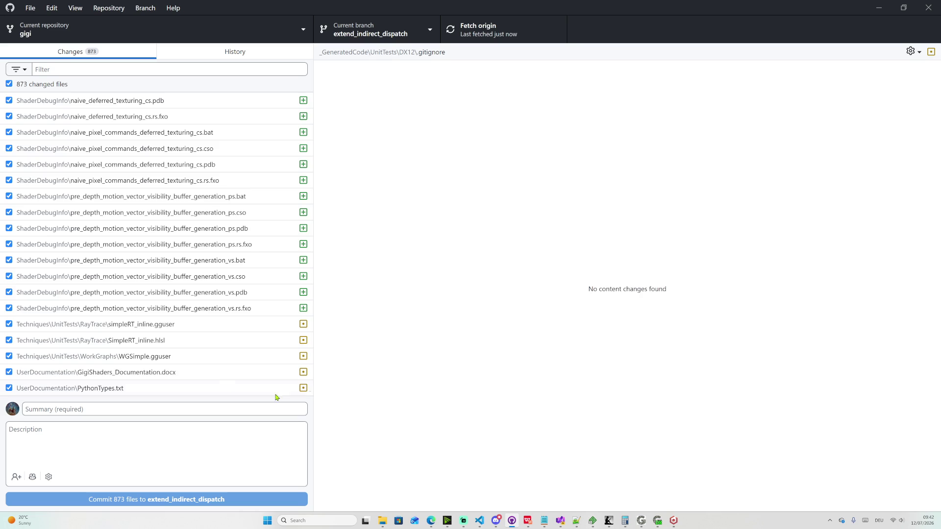
scroll(148, 372, "up", 2)
scroll(141, 309, "up", 1)
scroll(126, 278, "down", 2)
scroll(123, 273, "up", 5)
scroll(118, 272, "up", 3)
scroll(116, 271, "up", 5)
scroll(111, 272, "up", 5)
scroll(101, 274, "down", 3)
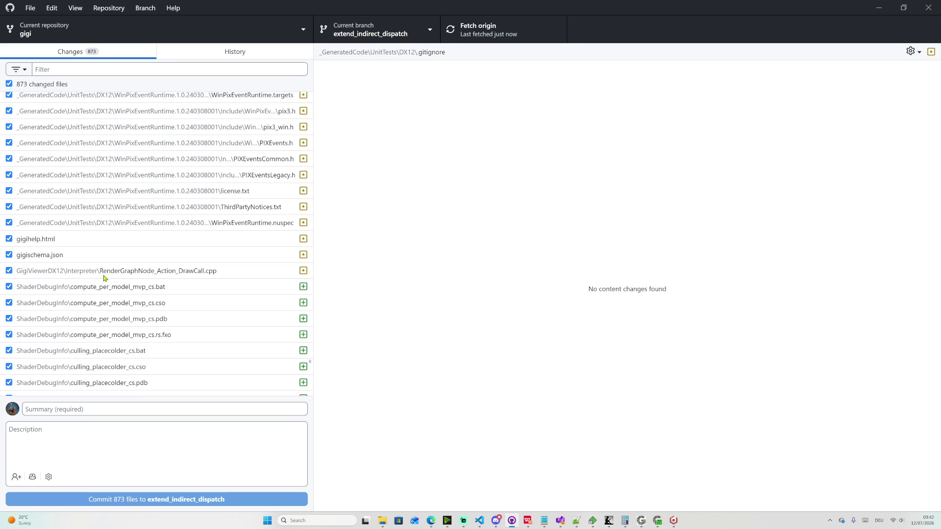
left_click(133, 271)
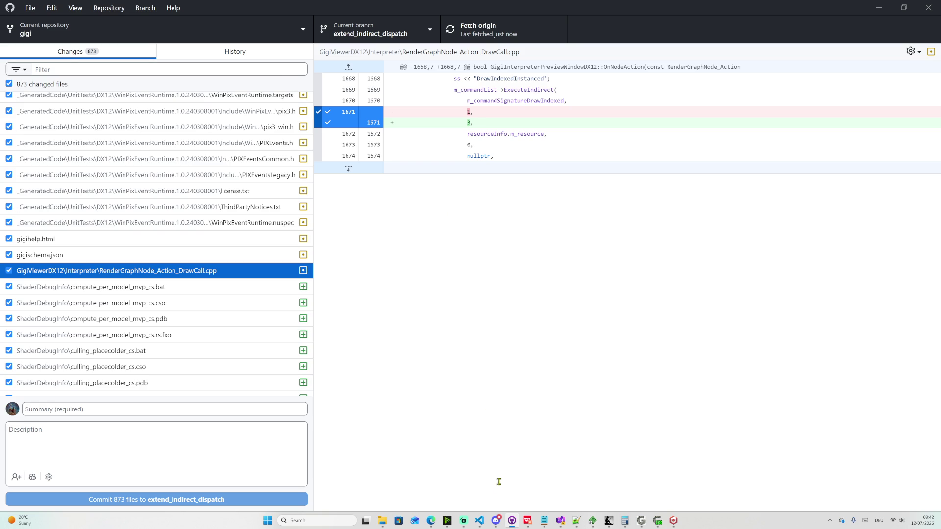
key("alt+Tab")
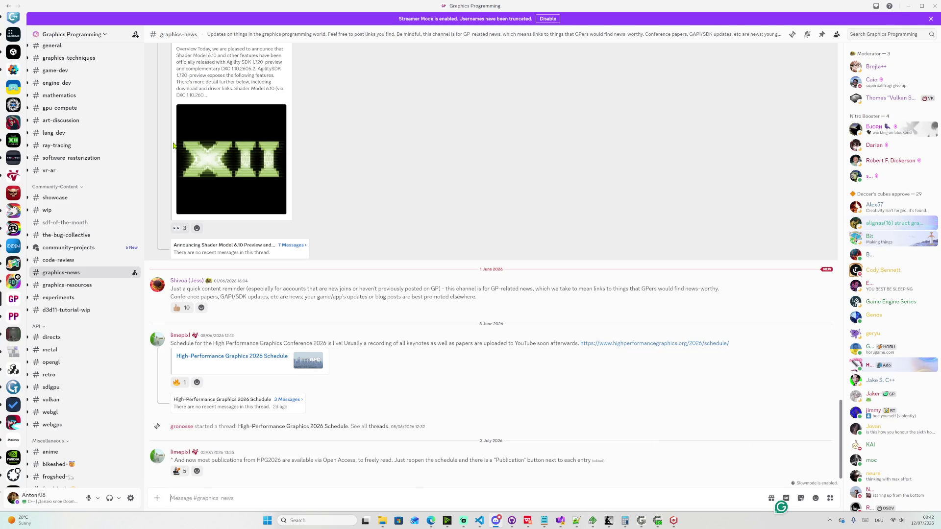
scroll(13, 221, "up", 5)
scroll(13, 147, "up", 5)
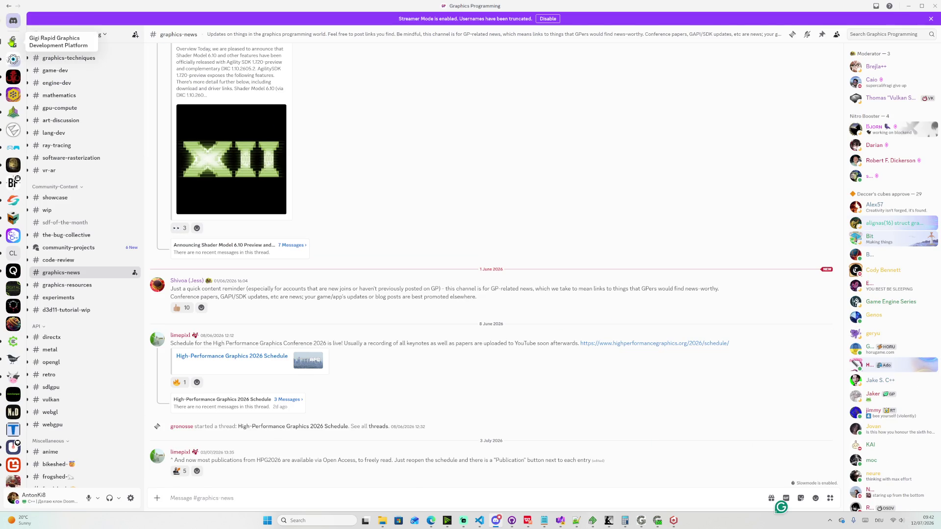
- Read the Gigi server's general channel, peek at a member's profile card, then return to the browser
left_click(13, 41)
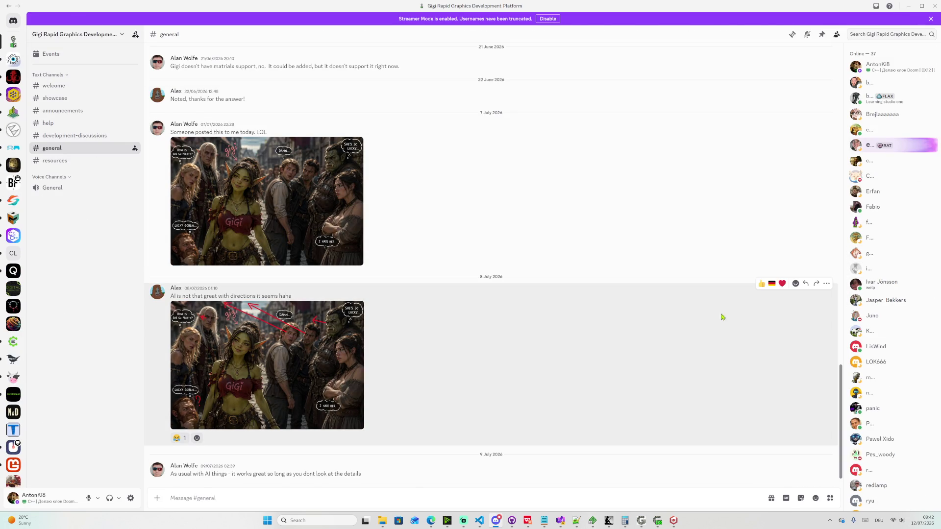
mouse_move(472, 471)
left_click(177, 466)
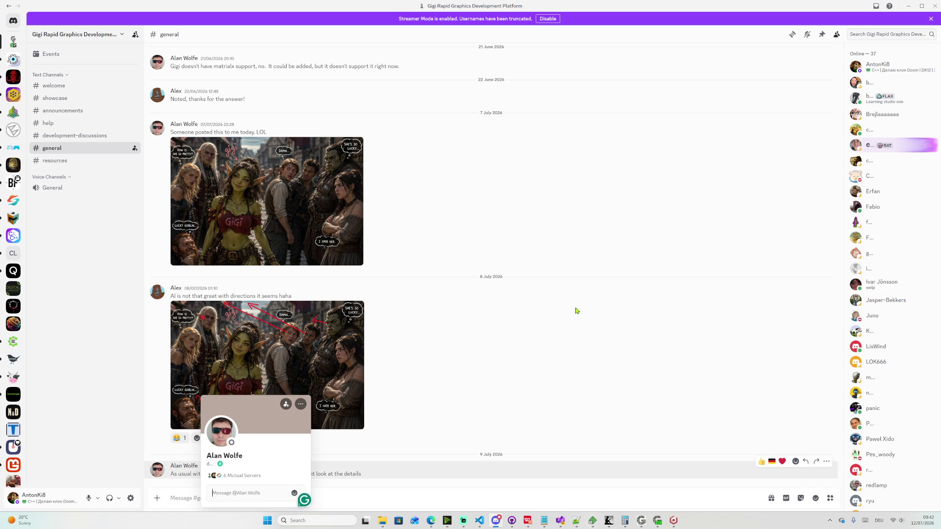
left_click(610, 272)
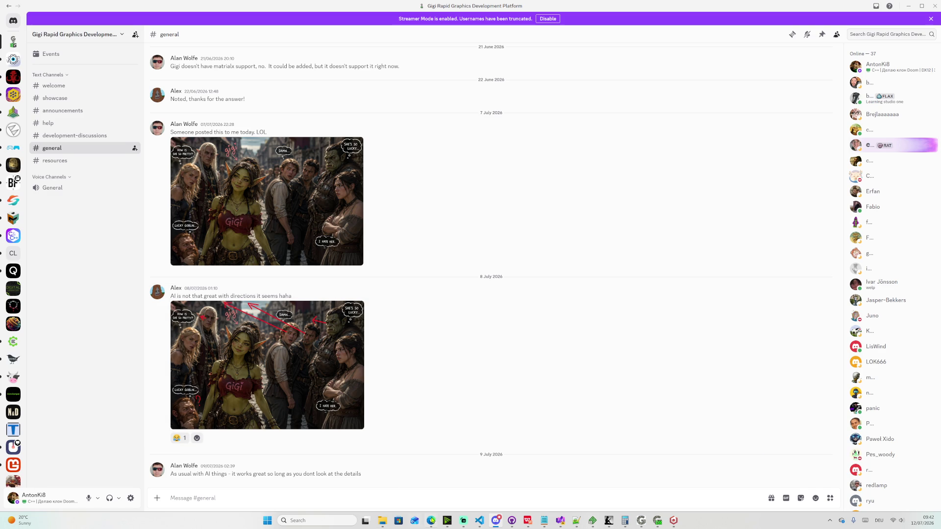
mouse_move(431, 520)
left_click(465, 492)
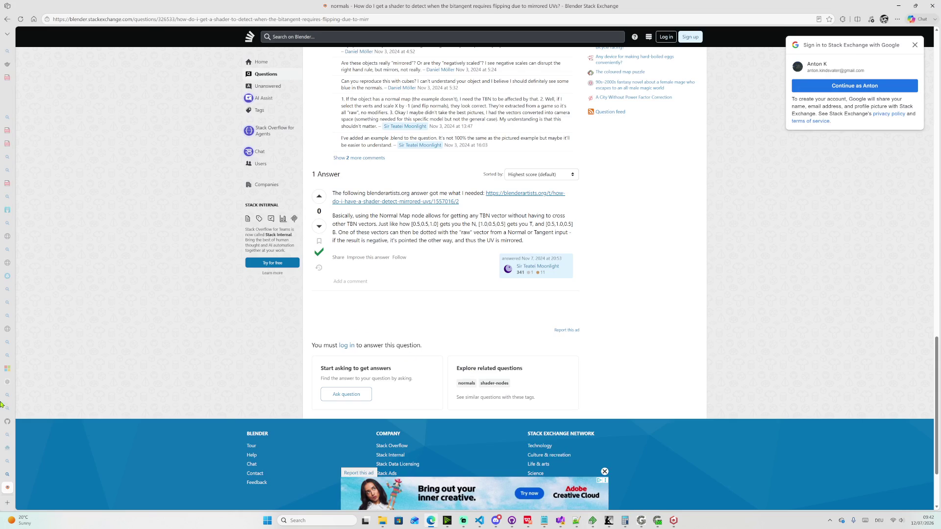
- Load twitch.tv in a new tab via the 'tw' autocomplete
left_click(15, 503)
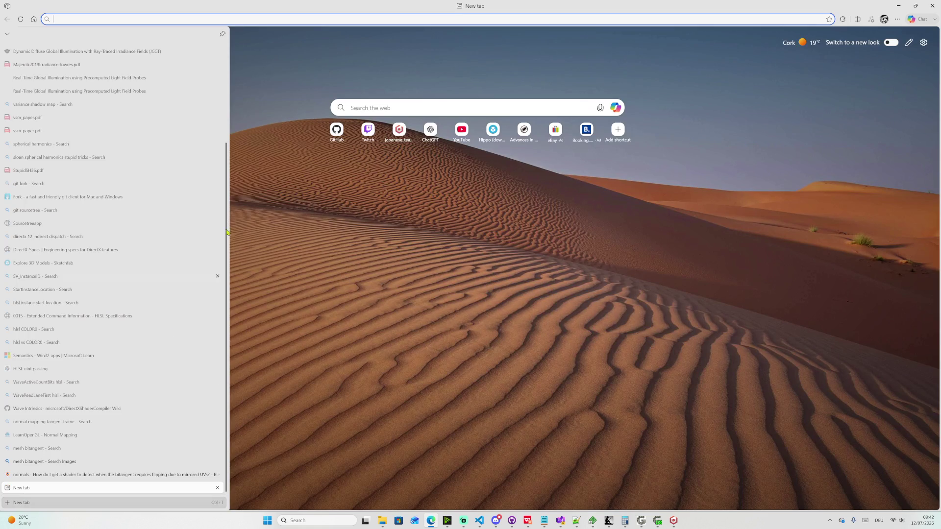
type("twi")
key("Return")
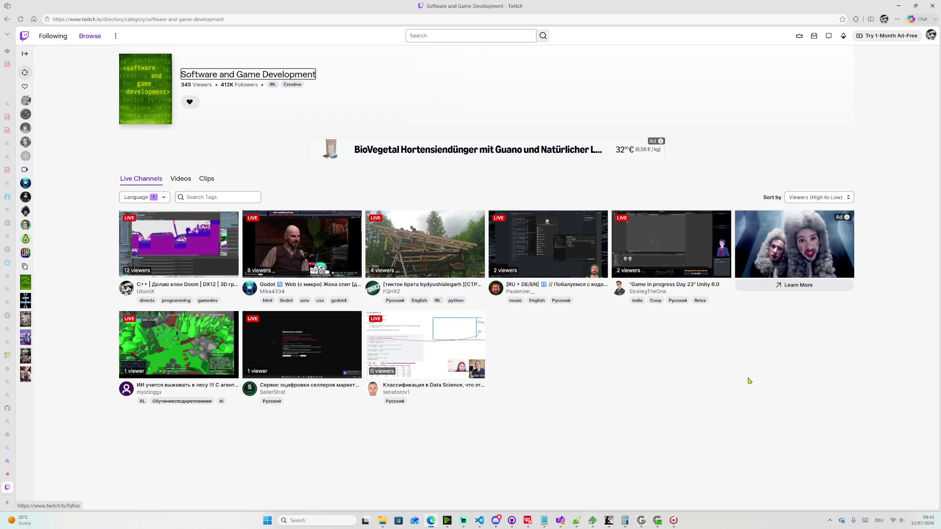
- Glance at the notifications panel, then bring the SIGGRAPH slide deck to the front
left_click(925, 523)
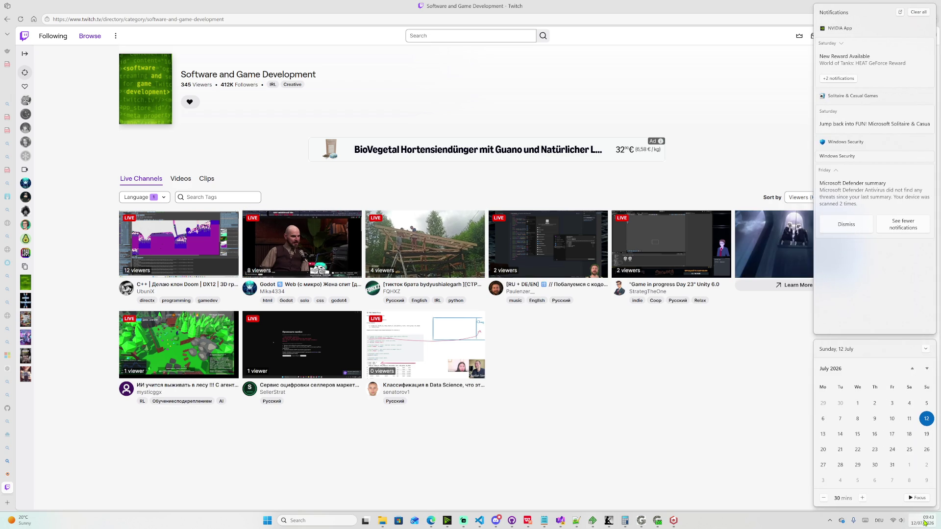
left_click(925, 523)
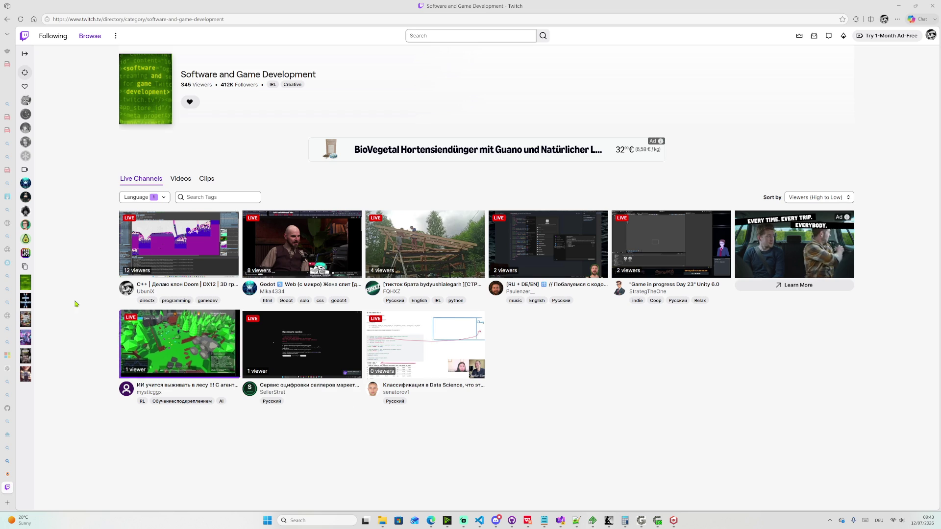
left_click(524, 522)
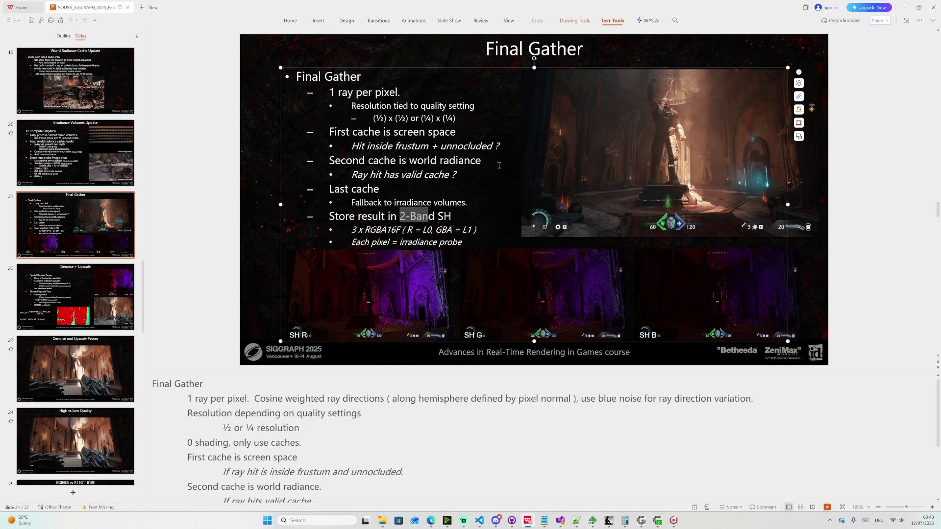
mouse_move(76, 369)
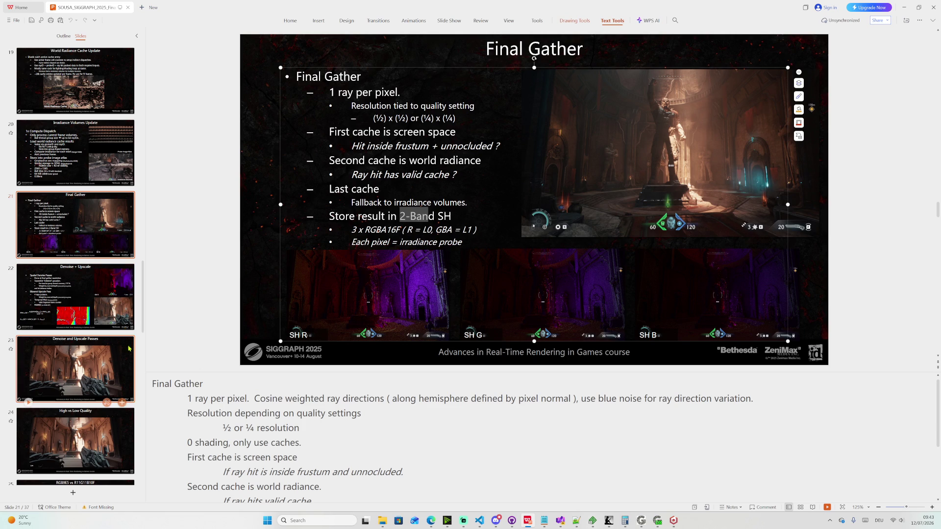
scroll(147, 346, "down", 3)
scroll(160, 346, "down", 4)
scroll(159, 346, "up", 5)
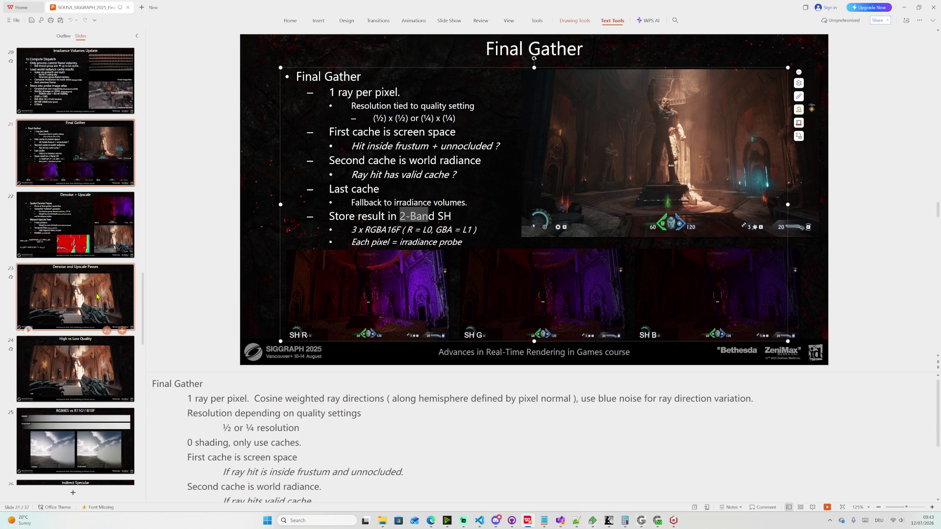
scroll(130, 243, "up", 5)
scroll(130, 242, "up", 1)
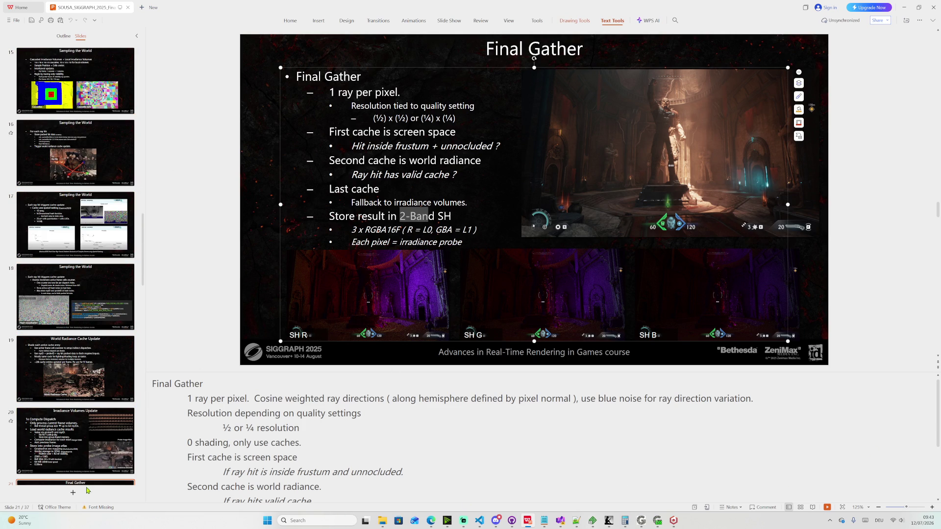
scroll(71, 313, "down", 3)
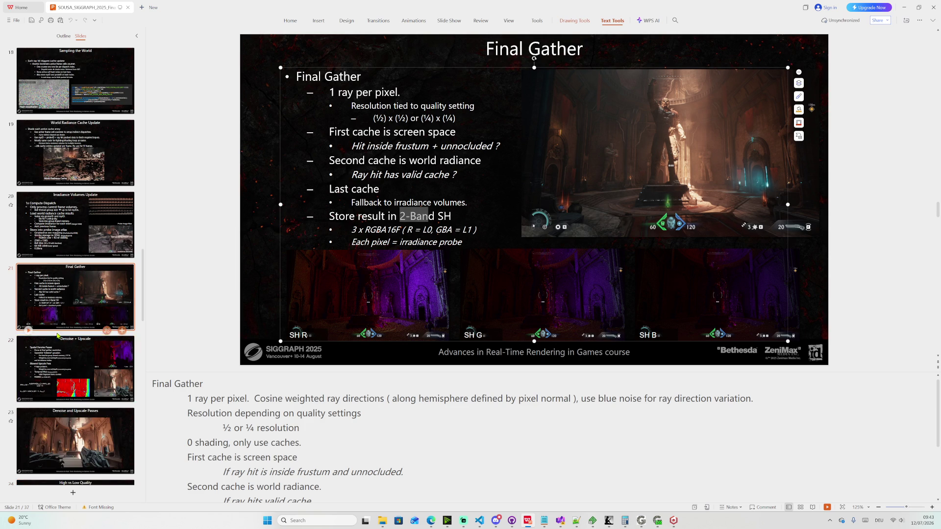
- Move to slide 22, Denoise + Upscale, then bring the browser back
left_click(71, 294)
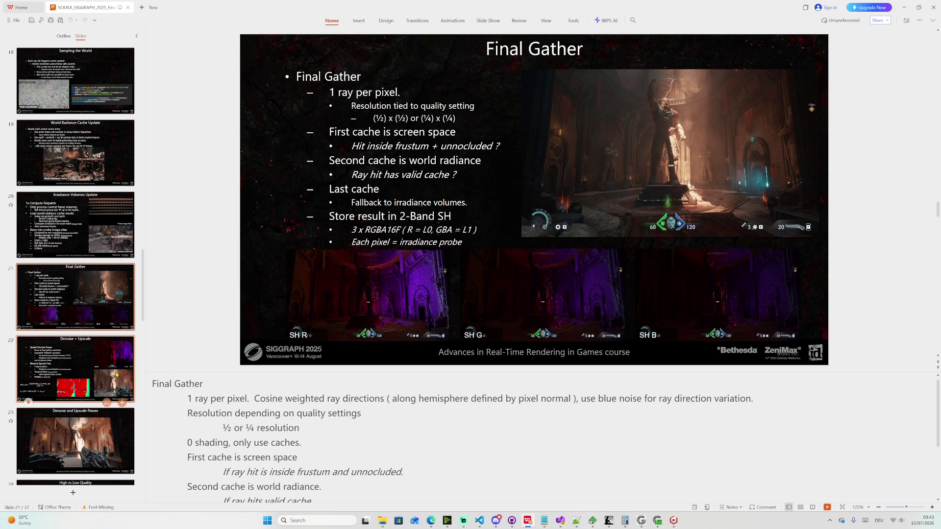
scroll(219, 406, "down", 1)
scroll(216, 435, "down", 2)
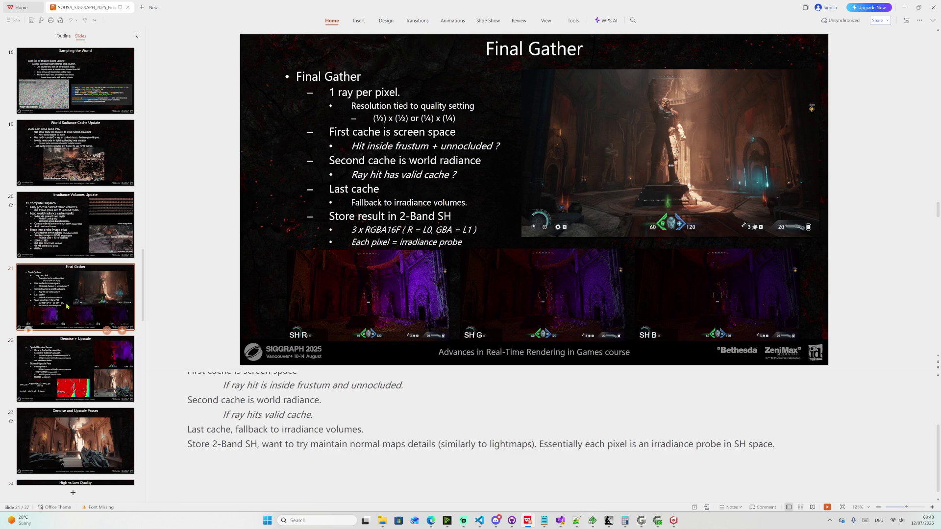
left_click(64, 357)
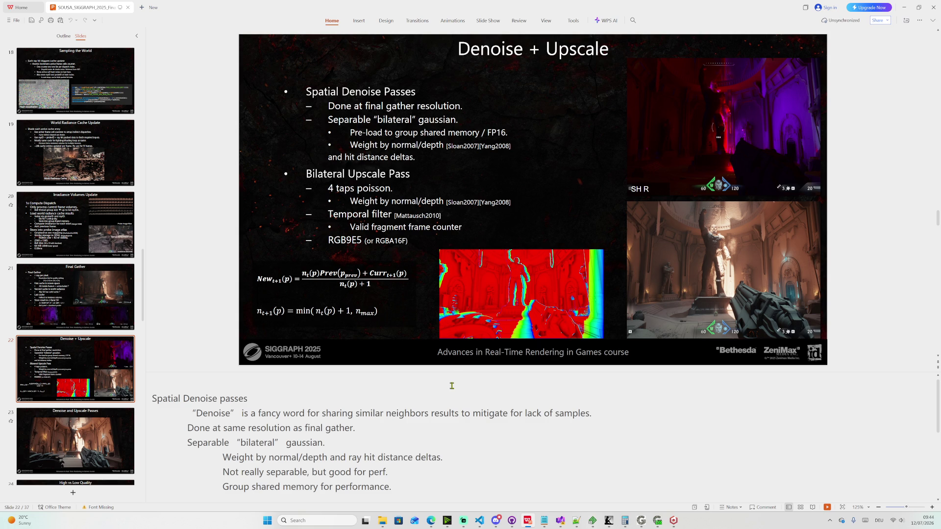
left_click(431, 520)
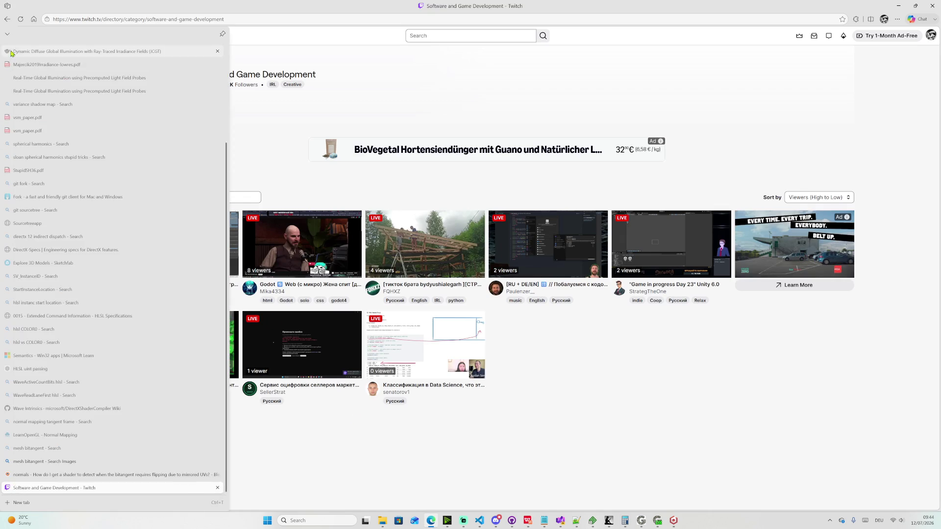
- Start the SPECTRE synthwave mix on YouTube, checking Streamlabs and skipping the ad
left_click(44, 47)
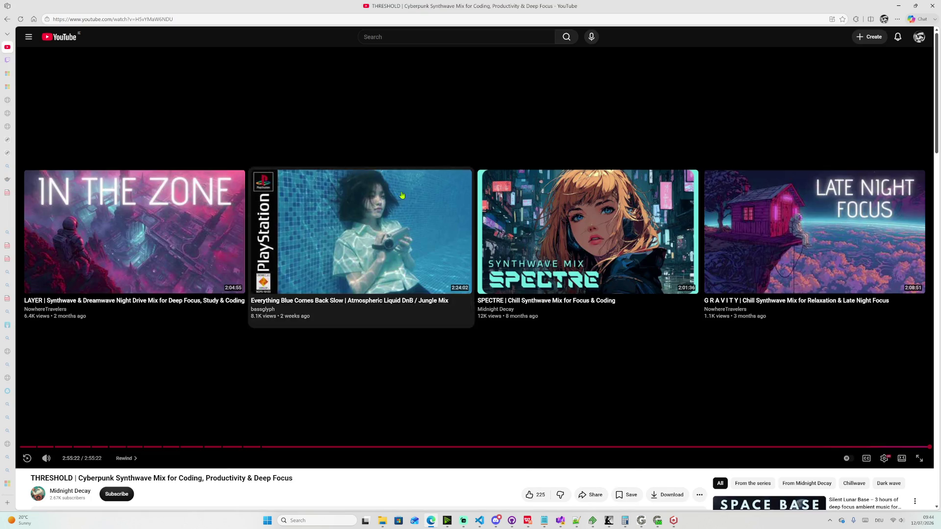
left_click(606, 231)
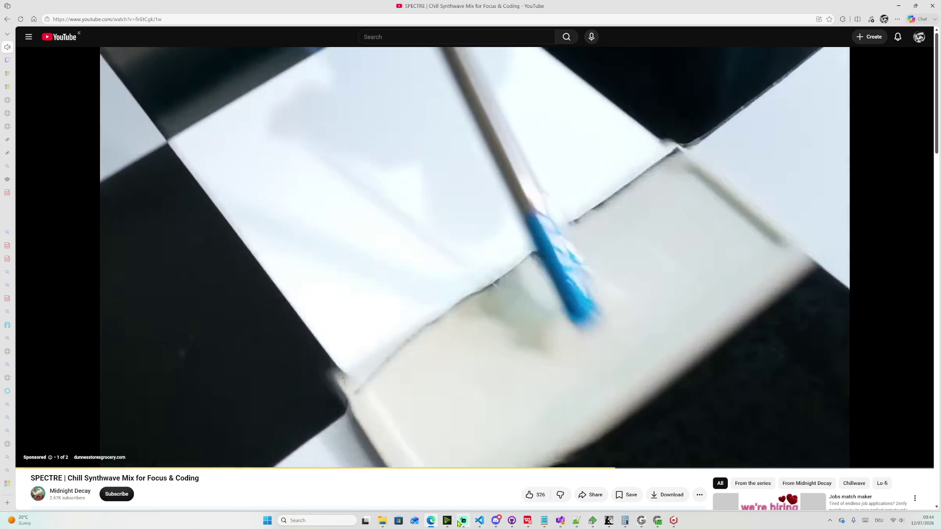
left_click(463, 520)
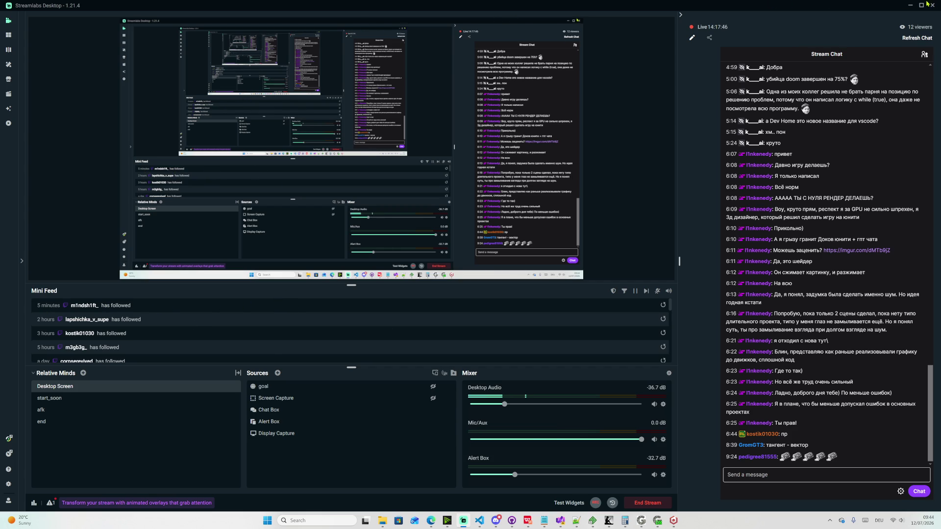
left_click(911, 5)
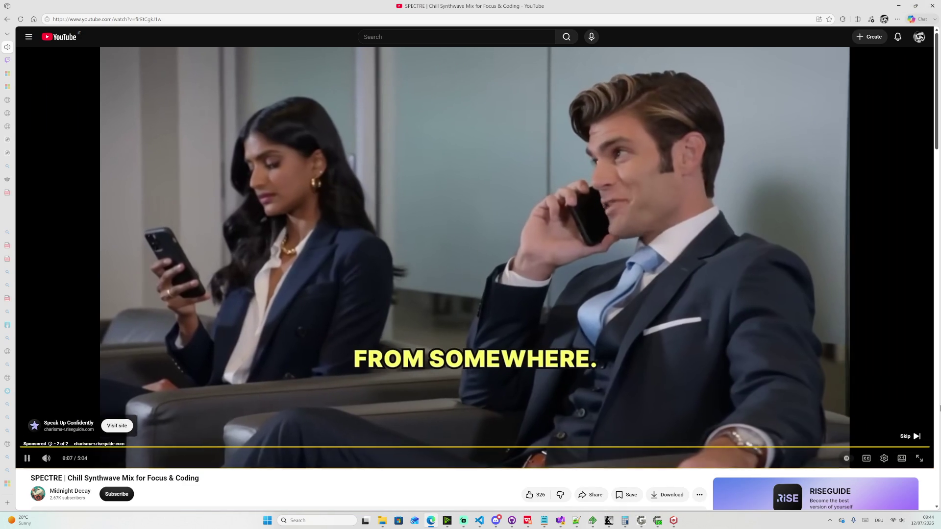
left_click(910, 438)
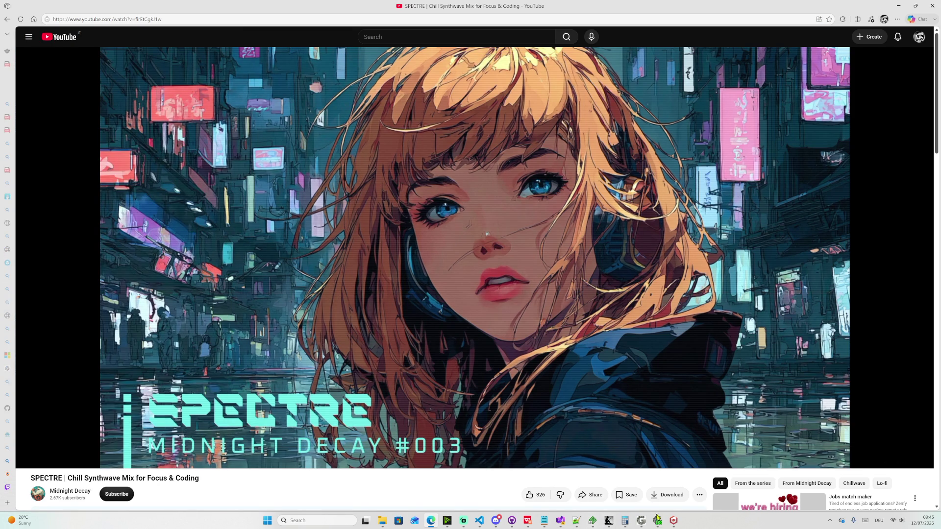
- Close the Babylon.js Sandbox window and bring Gigi Viewer forward
left_click(673, 521)
left_click(932, 6)
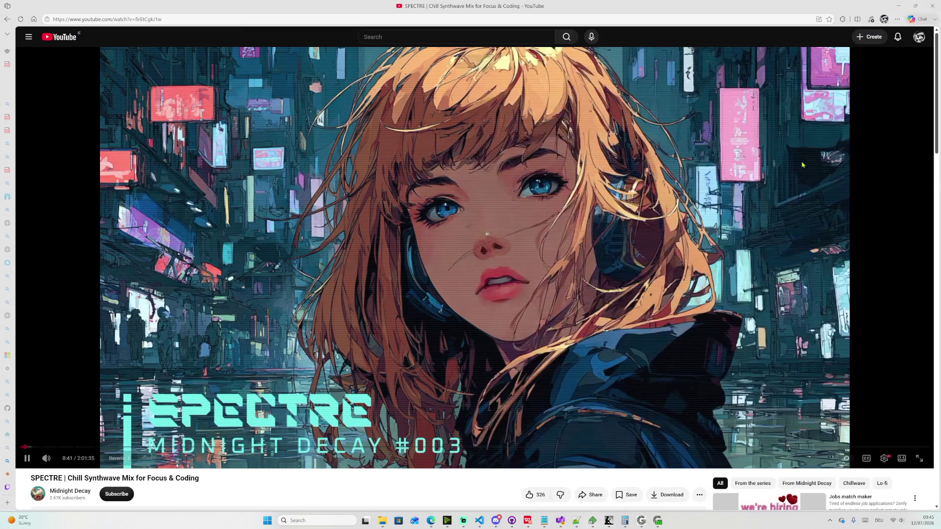
left_click(666, 521)
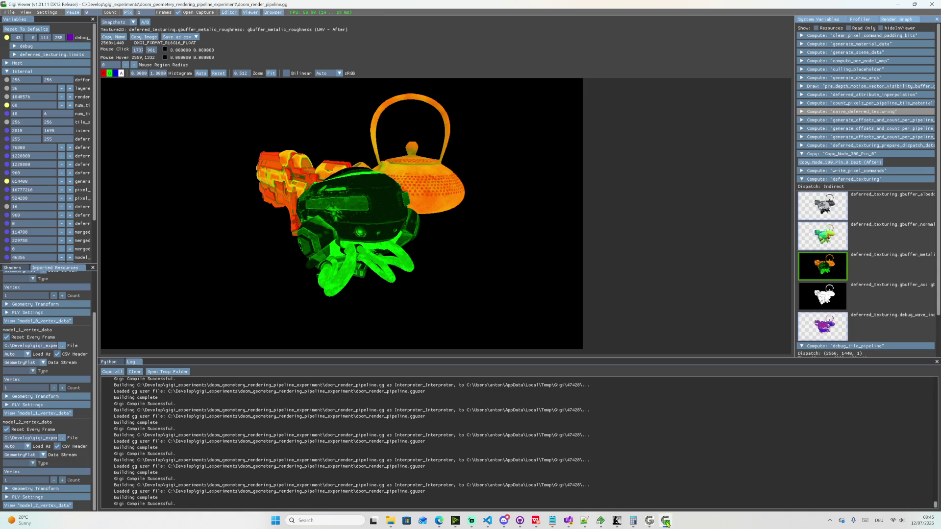
- Close the stray GigiEdit, Calculator and Kindle windows
left_click(932, 6)
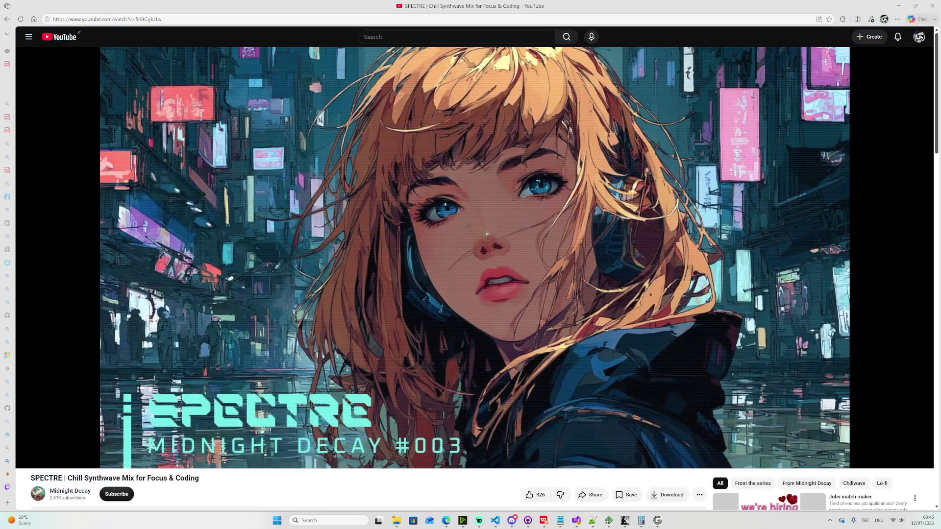
left_click(657, 520)
left_click(932, 4)
left_click(433, 245)
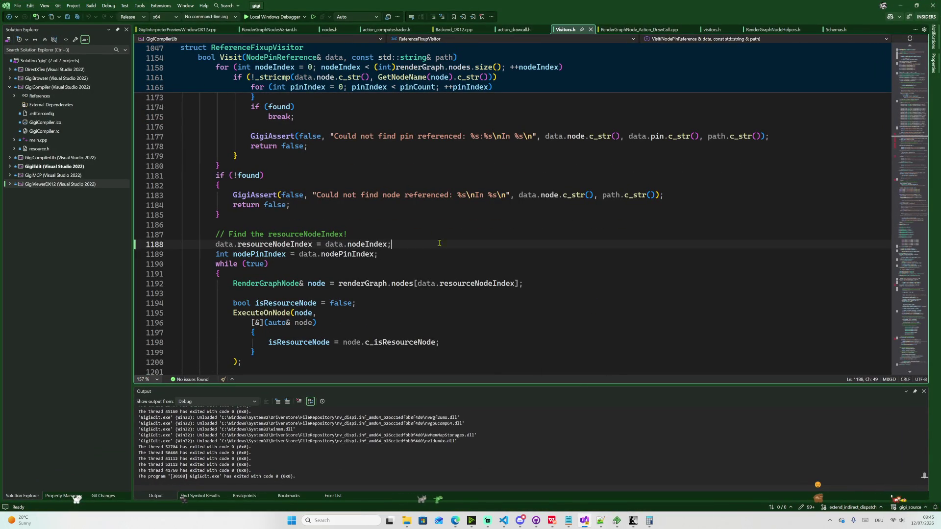
left_click(650, 521)
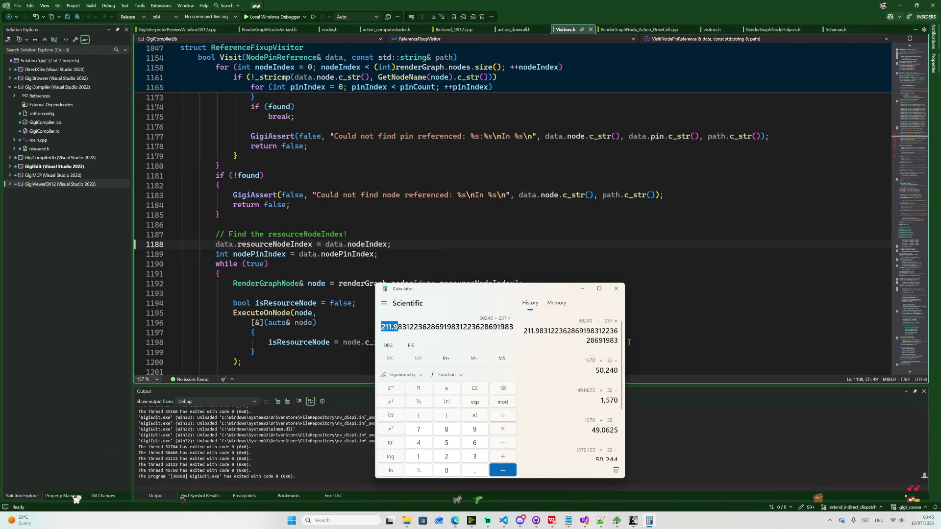
key("alt+F4")
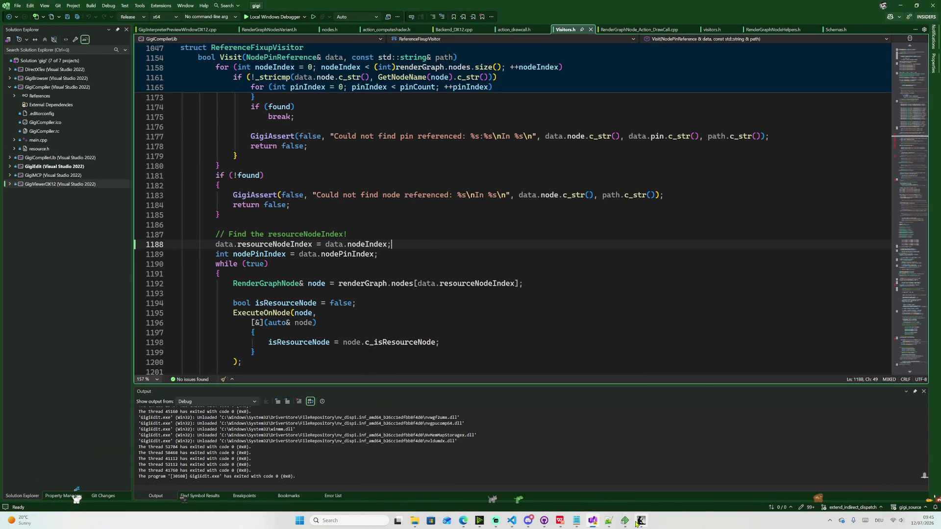
left_click(641, 520)
mouse_move(633, 520)
left_click(693, 10)
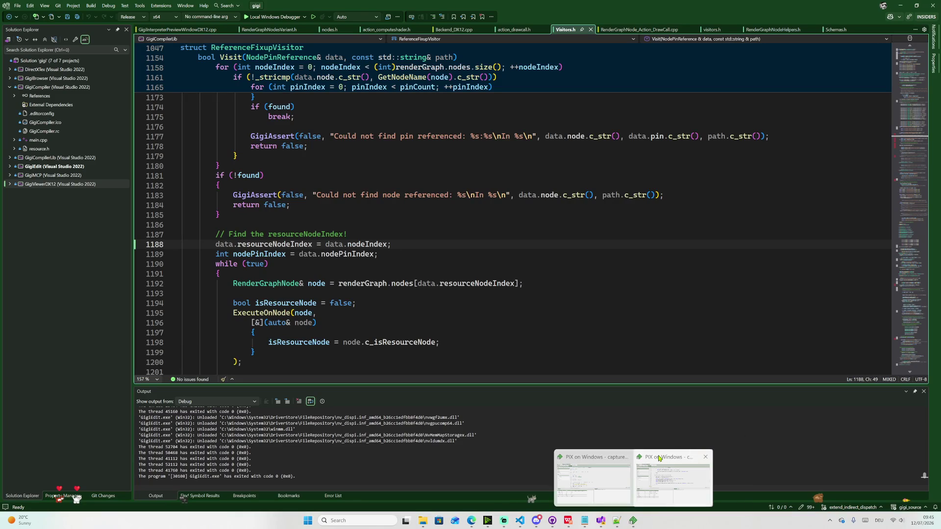
- Close both PIX windows, Notepad++ and the multi_mesh_scene_diff.txt Notepad, then return to the SIGGRAPH slides
left_click(706, 459)
left_click(666, 459)
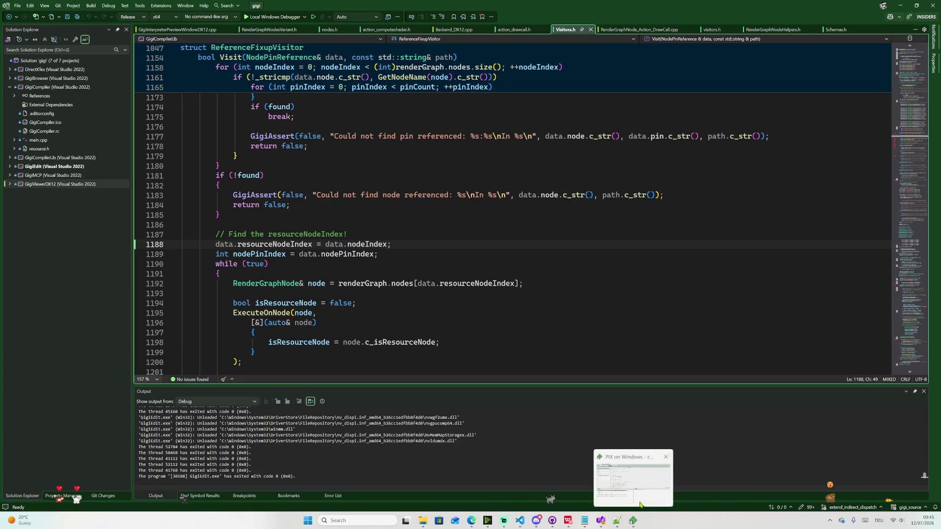
left_click(626, 521)
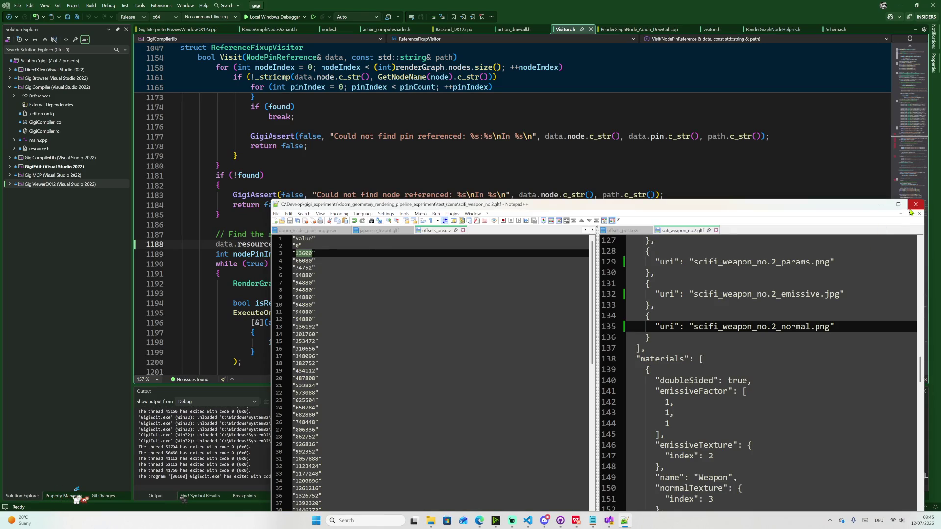
left_click(915, 204)
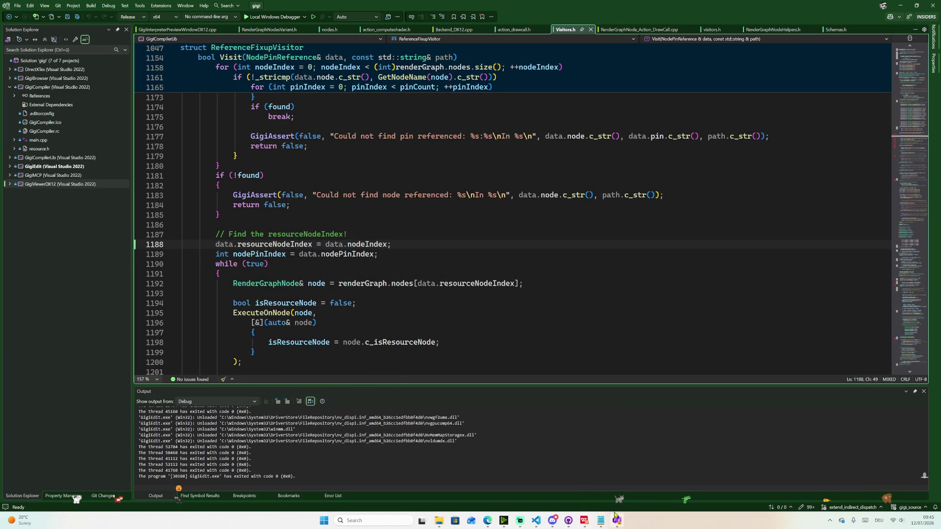
key("Down")
left_click(601, 520)
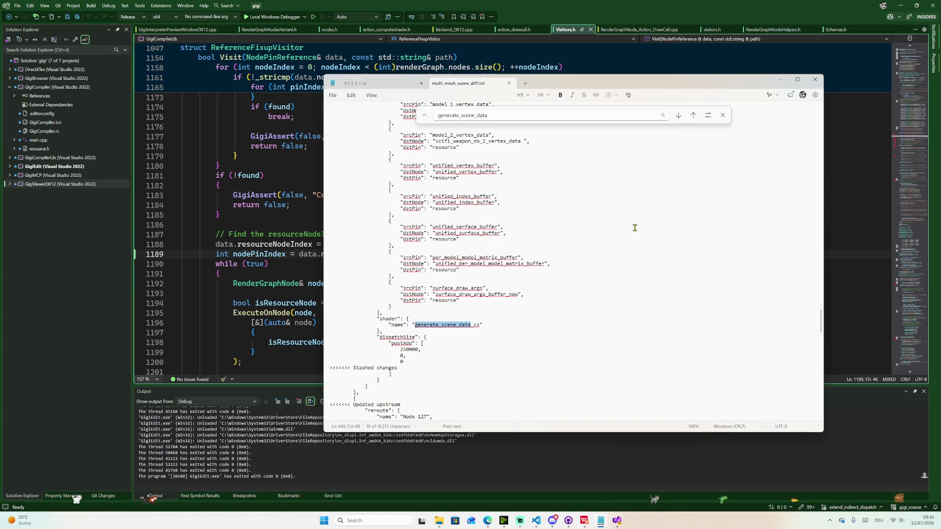
left_click(816, 79)
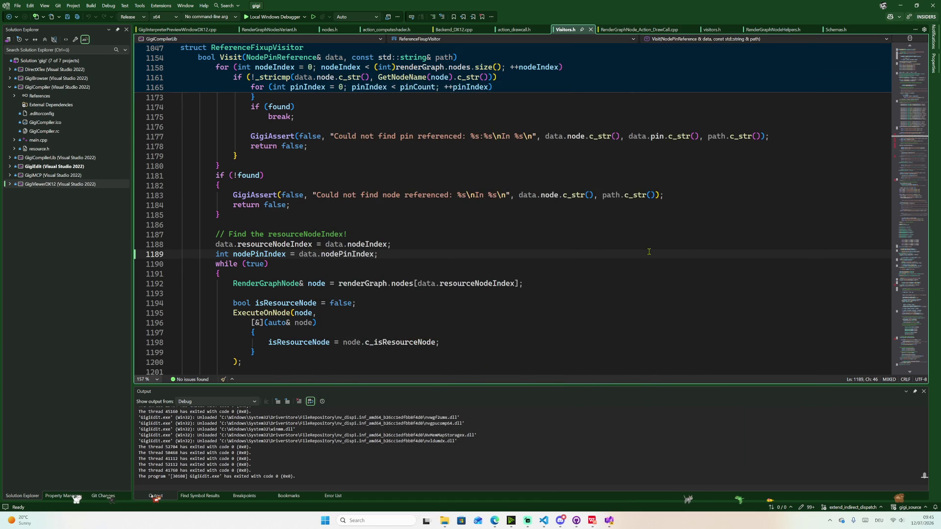
left_click(592, 521)
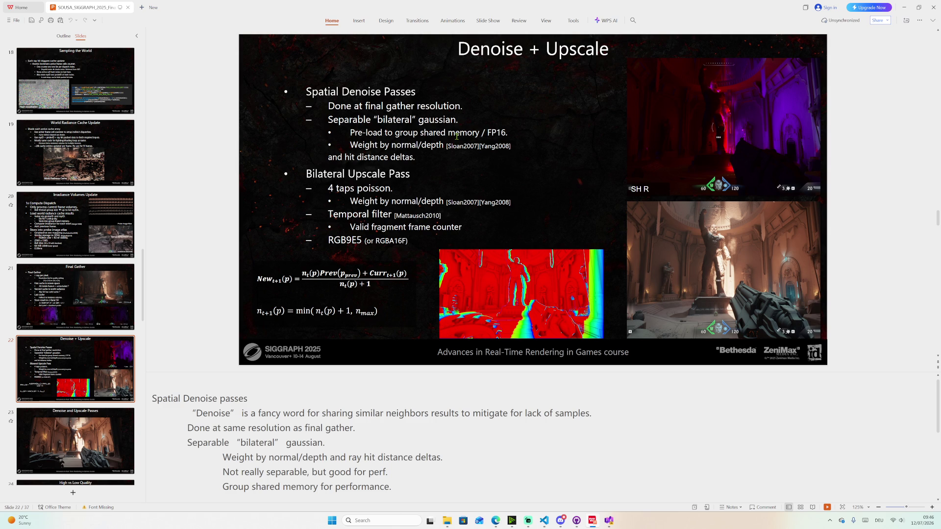
scroll(453, 125, "up", 1)
scroll(454, 125, "up", 1)
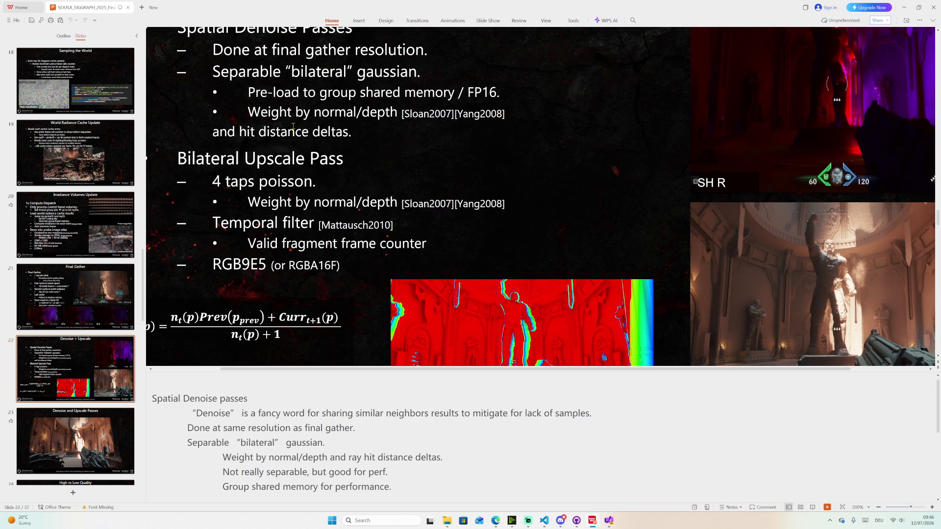
scroll(453, 125, "up", 1)
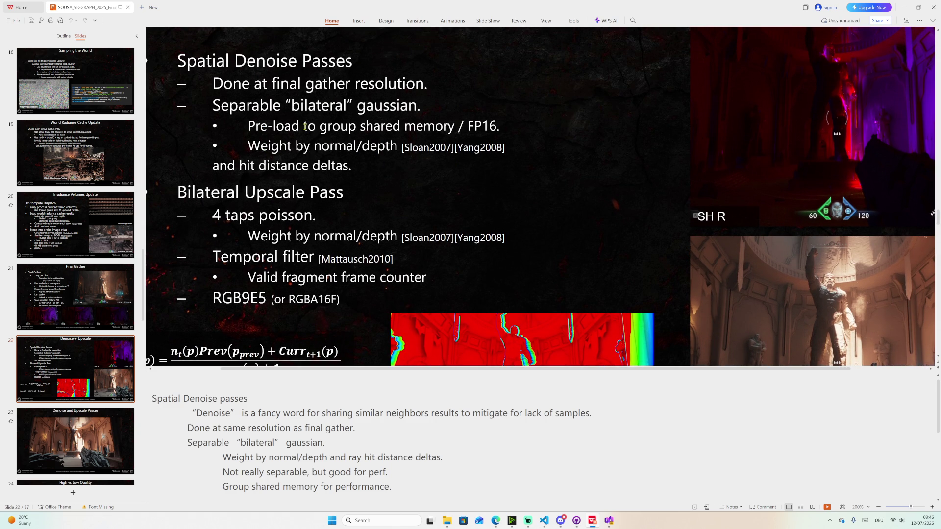
scroll(304, 127, "down", 1)
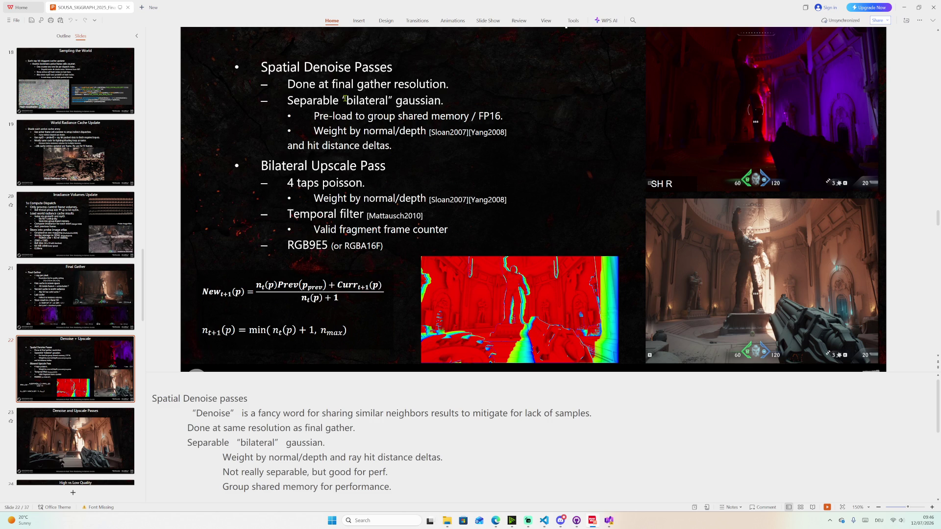
- Select the Separable “bilateral” gaussian phrase on slide 22 and switch to the browser
left_click_drag(287, 101, 439, 104)
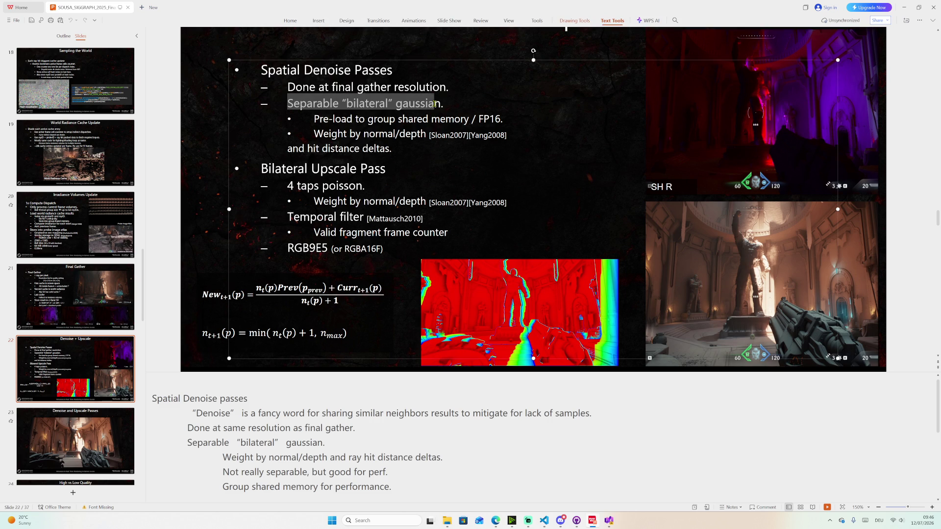
left_click(497, 521)
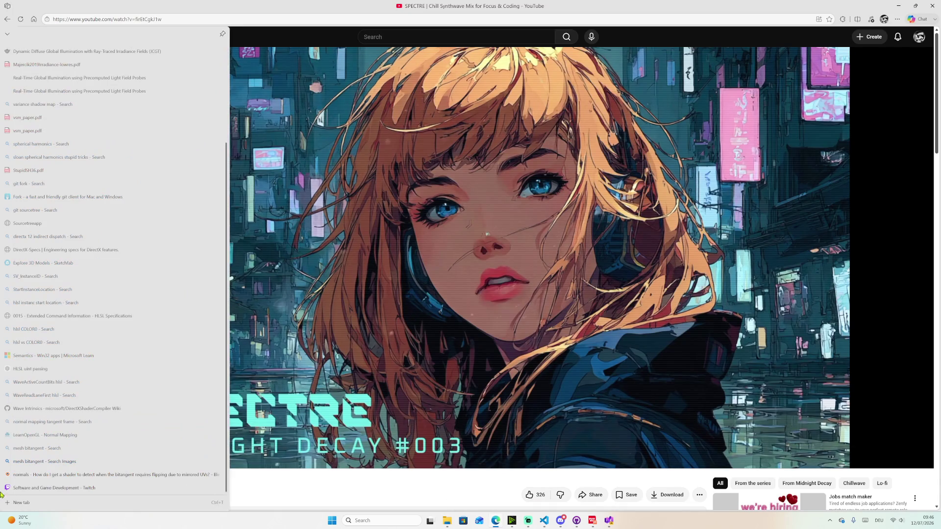
- Search Bing for Separable "bilateral" gaussian in a new tab and view the Bilateral Filtering via Compute Shaders PDF
left_click(4, 500)
type("Separable \"bilateral\" gaussian")
key("Return")
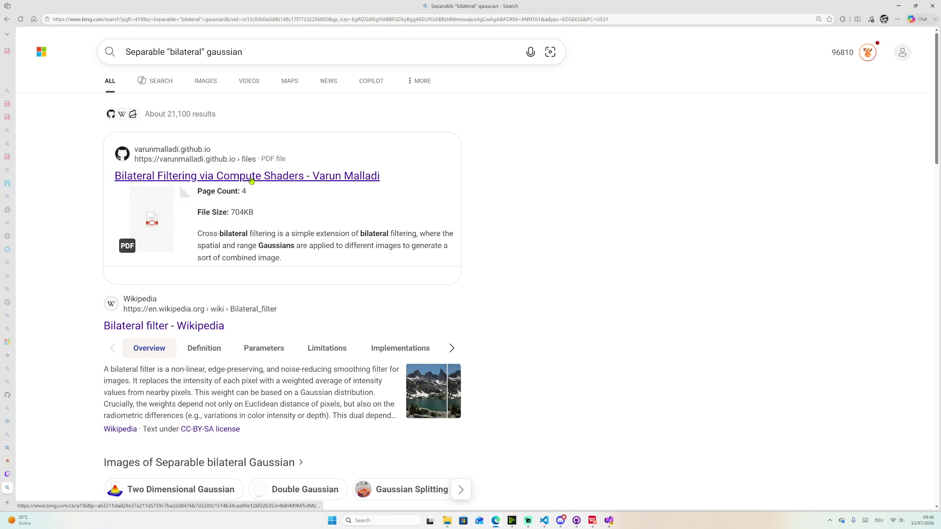
left_click(251, 176)
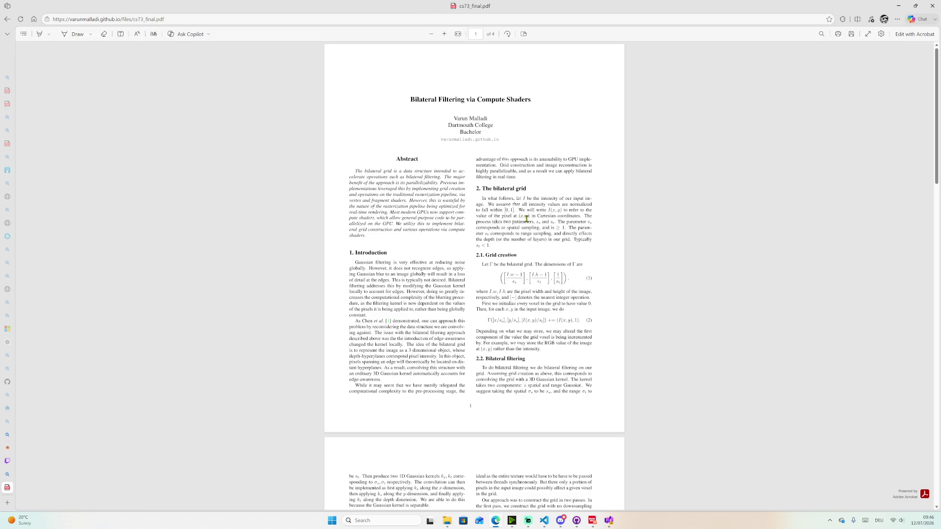
scroll(618, 160, "down", 2)
scroll(627, 178, "down", 2)
scroll(625, 147, "up", 1)
scroll(633, 96, "up", 1)
scroll(625, 118, "down", 1)
scroll(618, 177, "down", 5)
scroll(620, 236, "down", 1)
scroll(614, 300, "down", 3)
scroll(622, 341, "up", 15)
- Return to the results and go to the Wikipedia Bilateral filter article
left_click(7, 19)
scroll(189, 316, "down", 3)
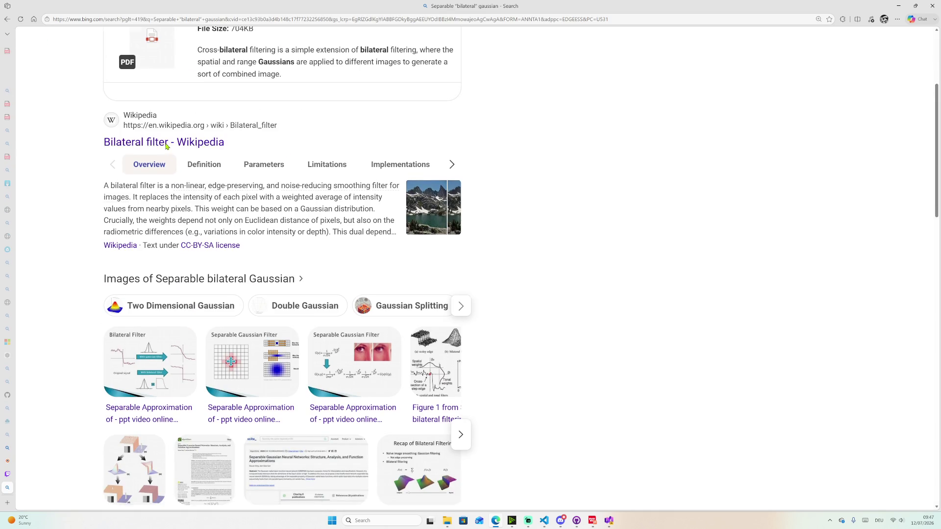
left_click(168, 143)
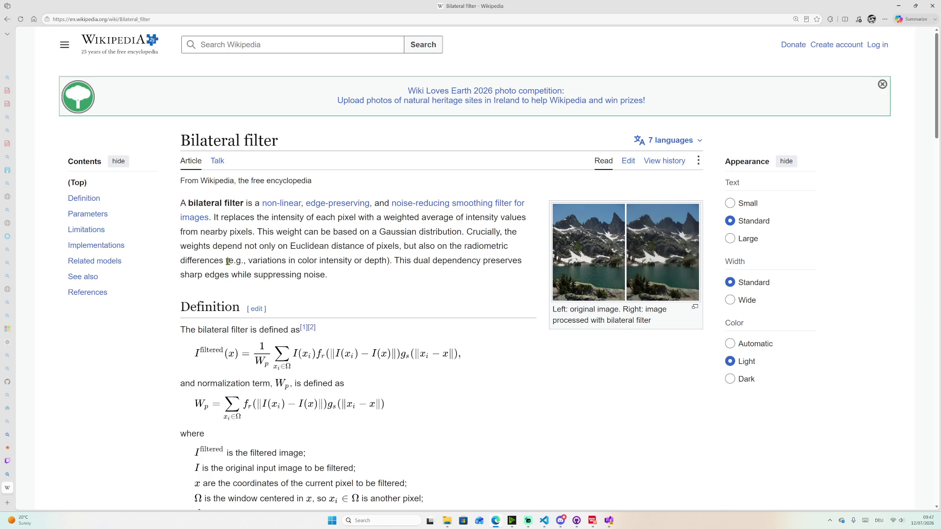
scroll(354, 298, "down", 2)
scroll(355, 298, "up", 1)
scroll(359, 300, "down", 1)
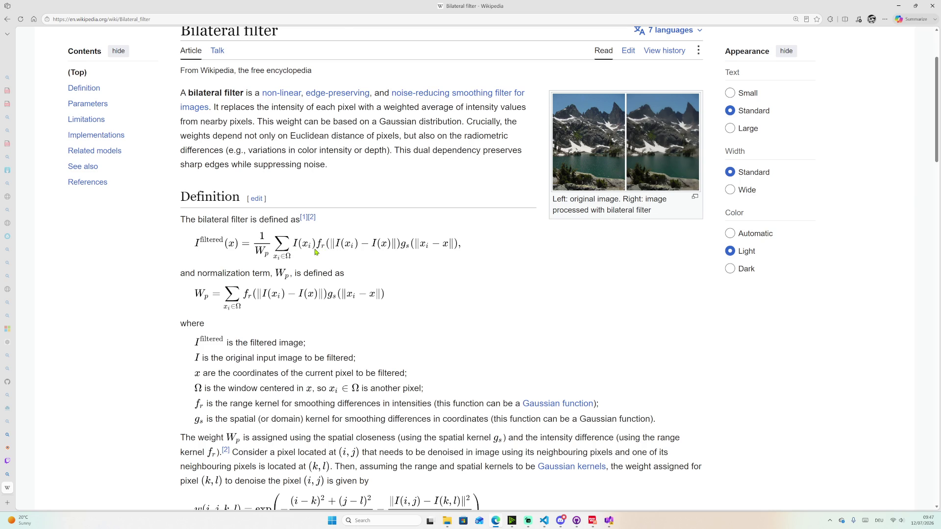
- Adjust the article zoom so the Definition formulas read comfortably
key("ctrl+plus")
key("ctrl+plus")
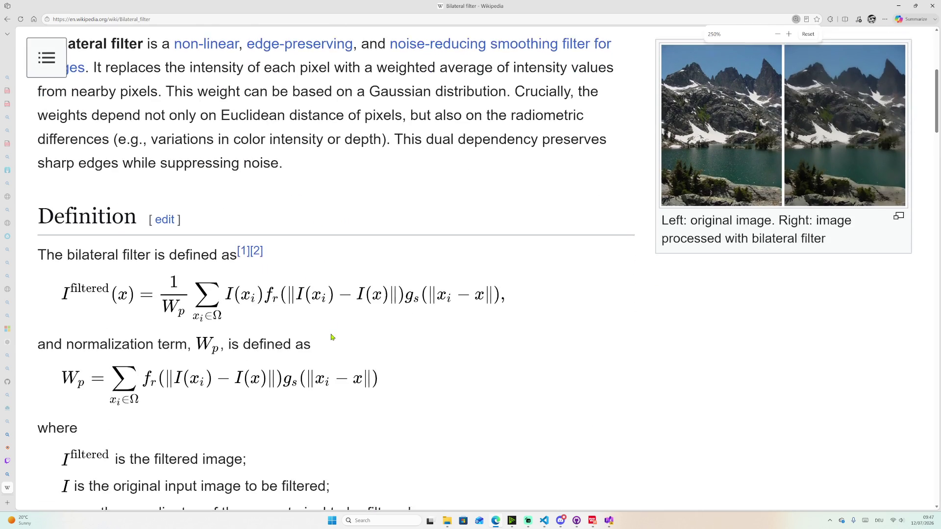
key("ctrl+minus")
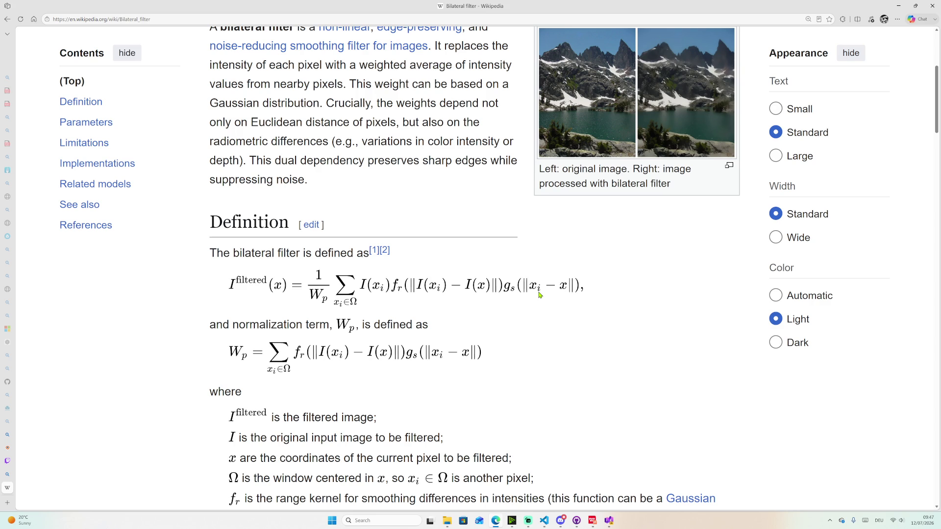
scroll(542, 294, "down", 1)
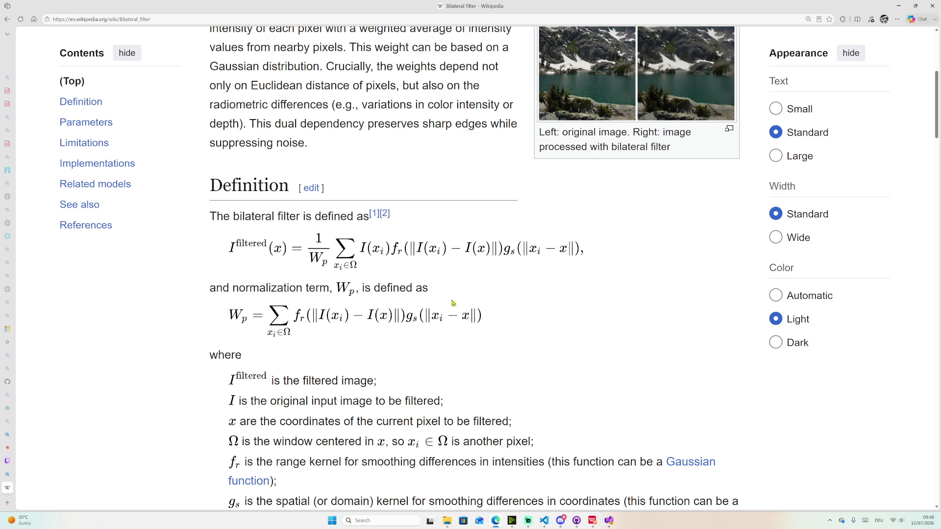
scroll(367, 417, "down", 1)
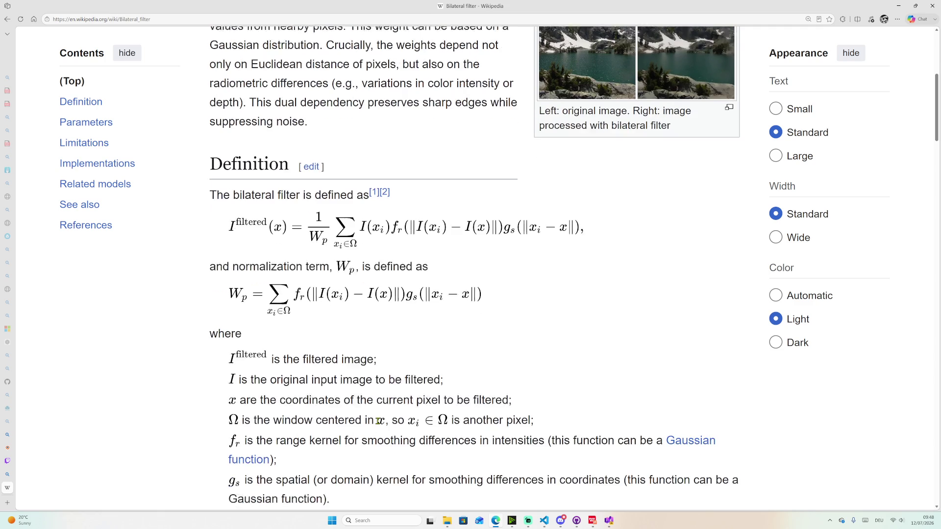
scroll(330, 417, "down", 1)
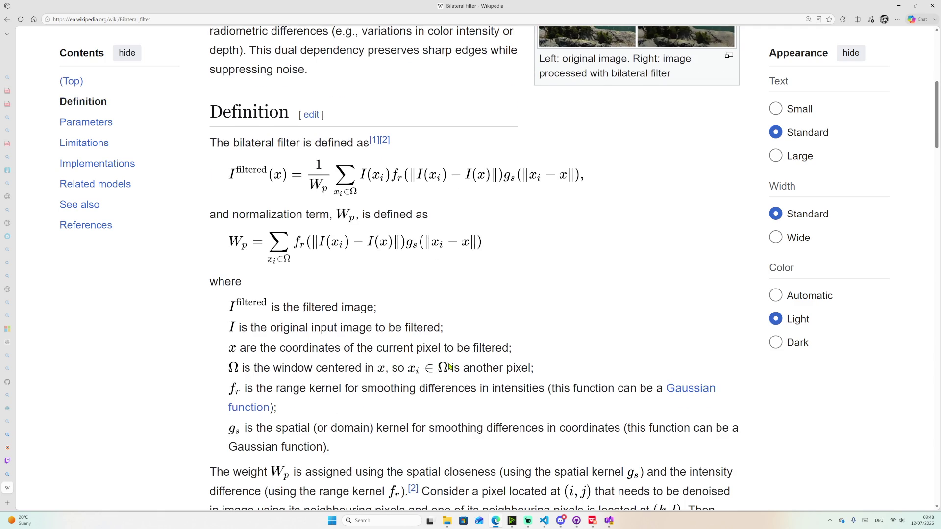
scroll(339, 380, "down", 1)
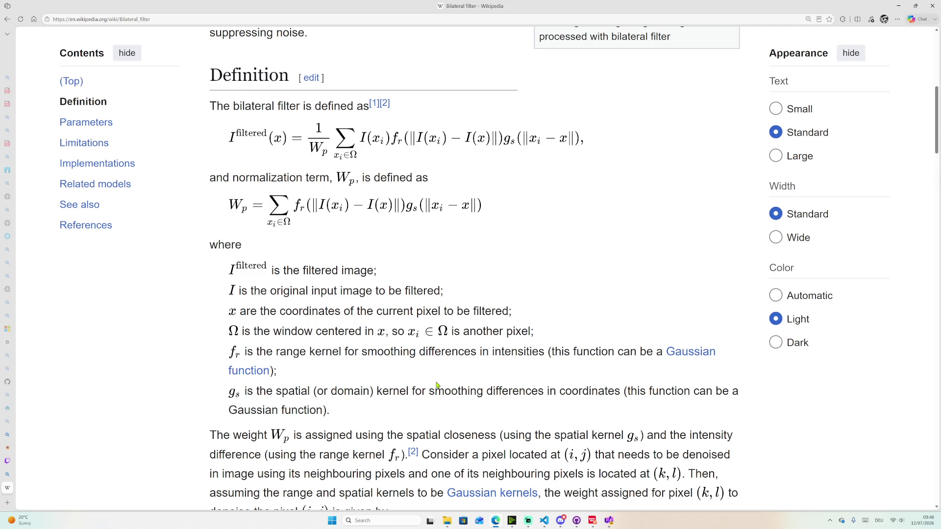
scroll(444, 373, "down", 1)
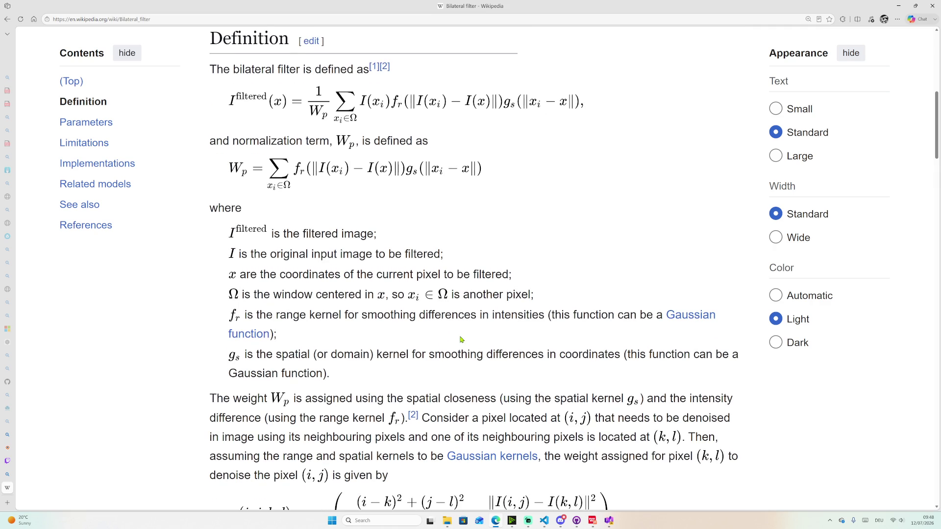
scroll(461, 340, "down", 3)
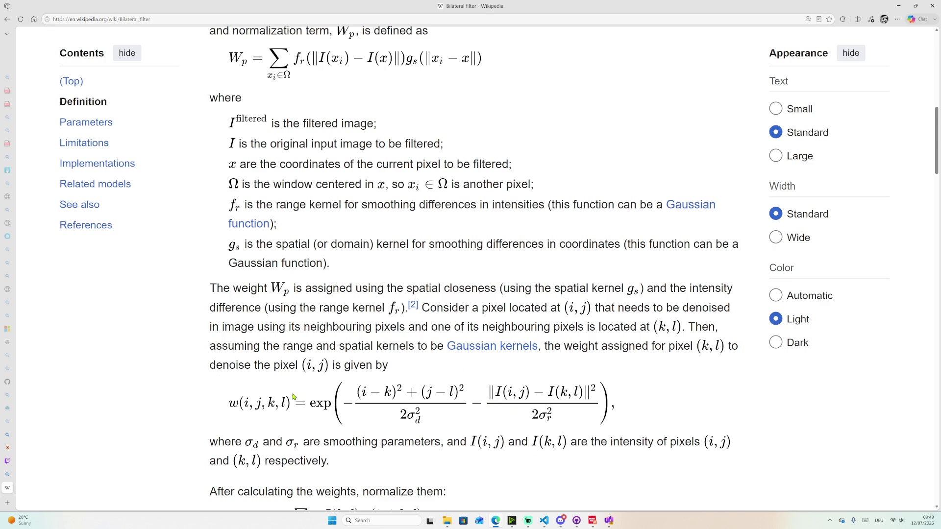
scroll(323, 368, "down", 2)
scroll(323, 354, "down", 1)
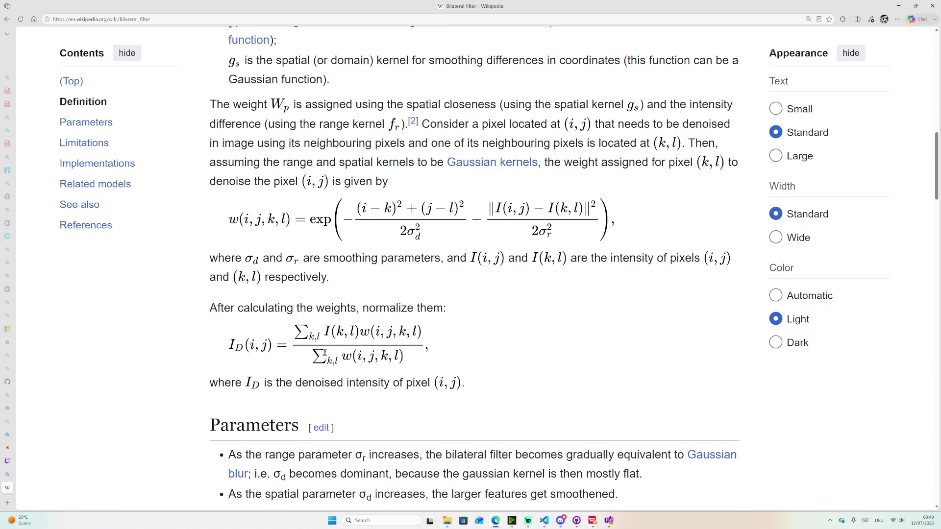
scroll(323, 354, "down", 1)
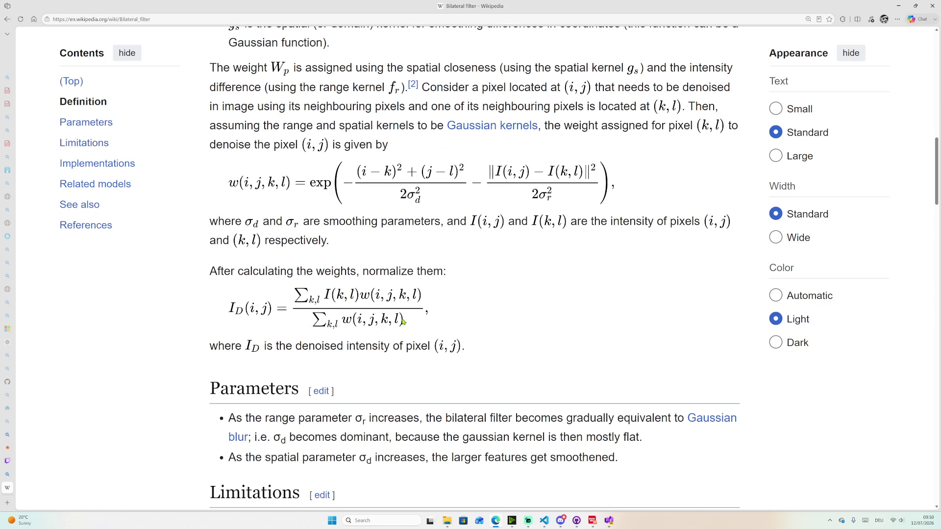
scroll(359, 304, "down", 2)
scroll(351, 227, "down", 2)
scroll(351, 231, "down", 3)
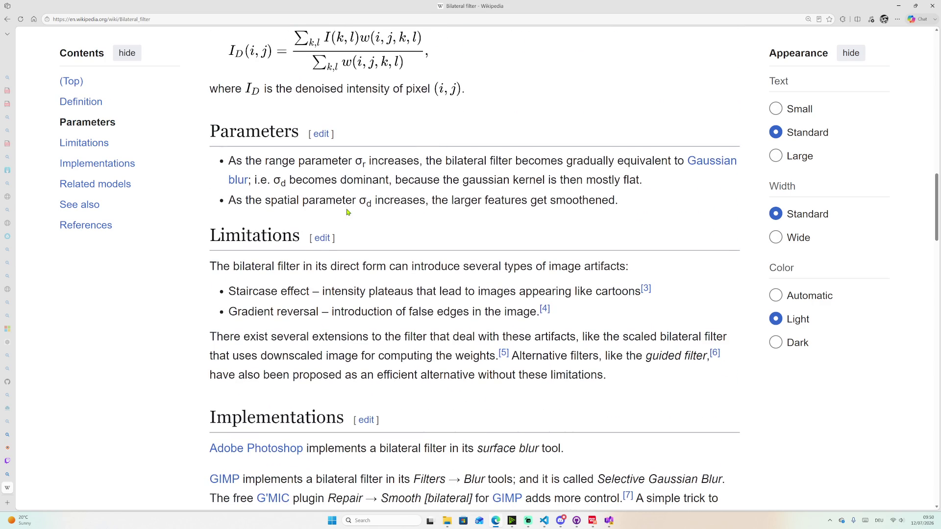
scroll(353, 220, "up", 2)
scroll(360, 242, "down", 2)
scroll(437, 305, "down", 1)
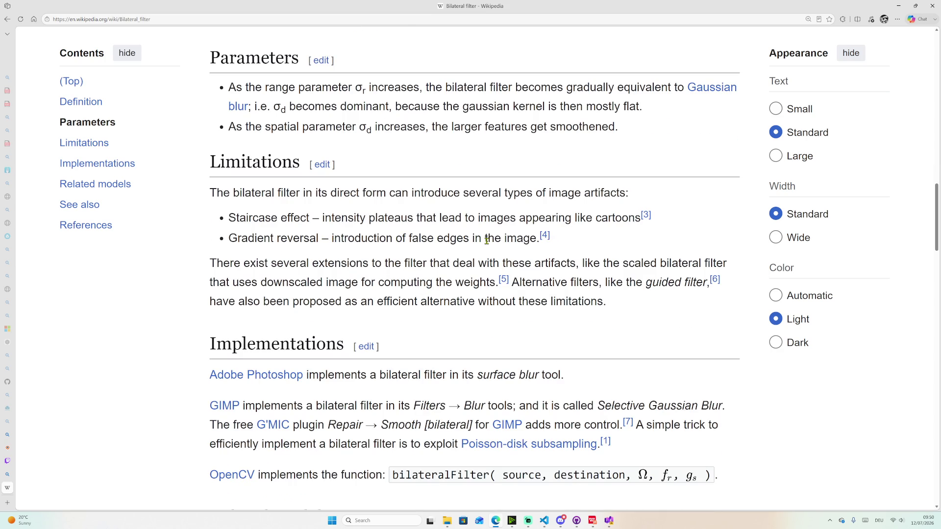
scroll(487, 240, "down", 1)
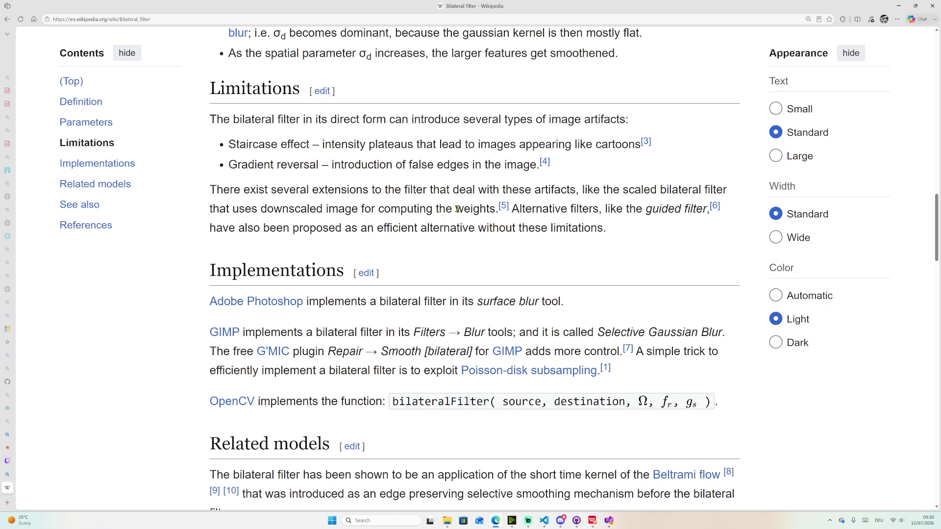
scroll(458, 209, "down", 2)
scroll(351, 214, "down", 1)
scroll(341, 236, "down", 1)
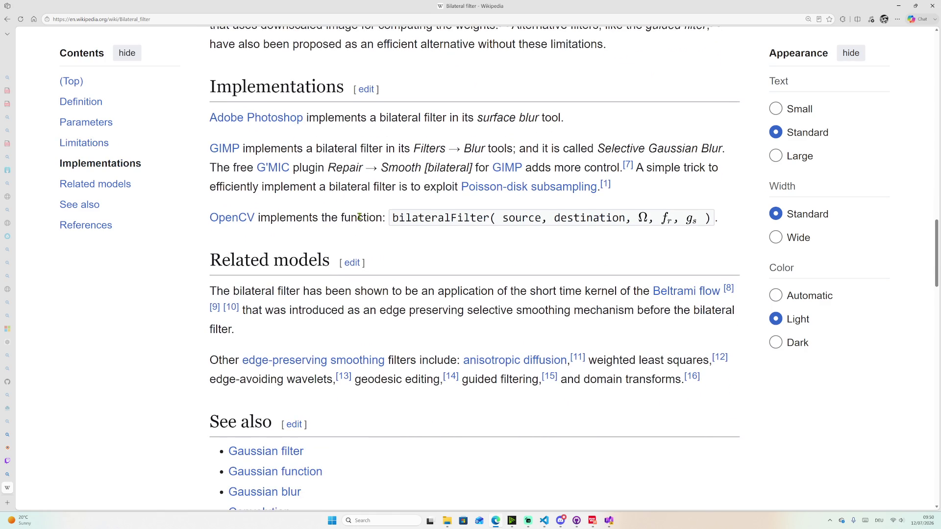
scroll(346, 214, "down", 1)
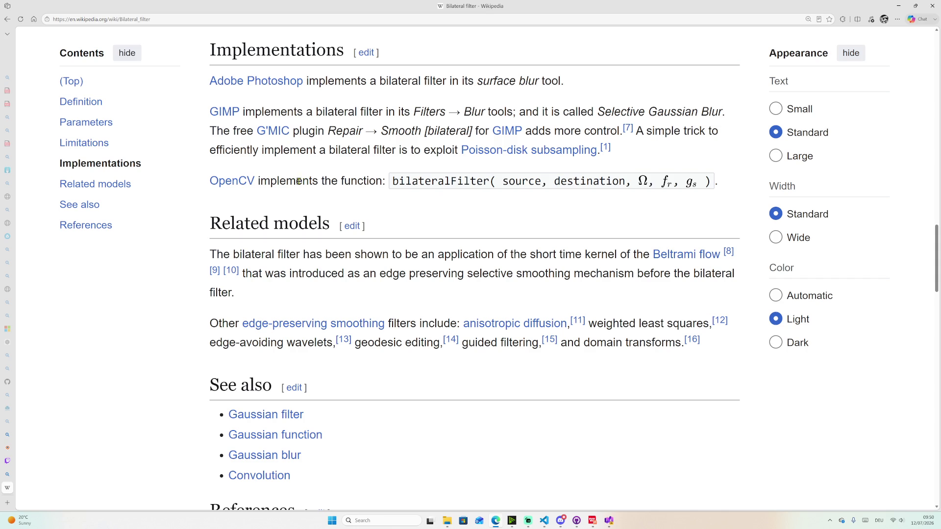
scroll(311, 215, "down", 1)
scroll(313, 214, "down", 2)
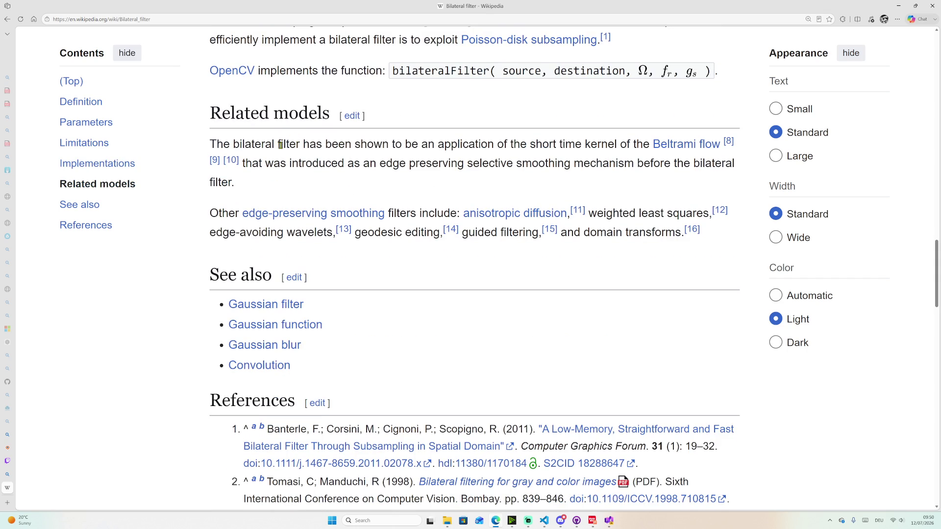
scroll(284, 147, "down", 1)
scroll(294, 151, "down", 1)
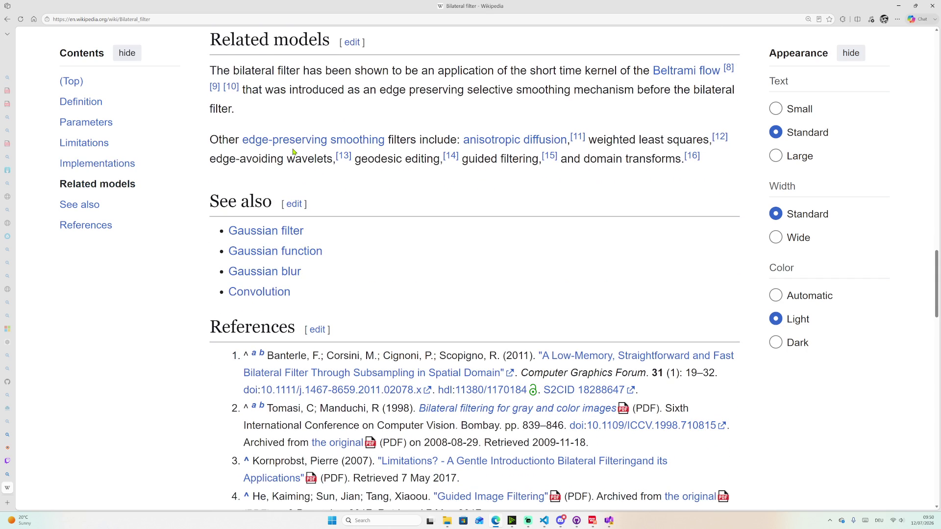
scroll(319, 152, "down", 2)
scroll(339, 151, "down", 1)
scroll(504, 162, "up", 5)
scroll(471, 221, "up", 5)
scroll(471, 221, "up", 5)
scroll(398, 63, "up", 4)
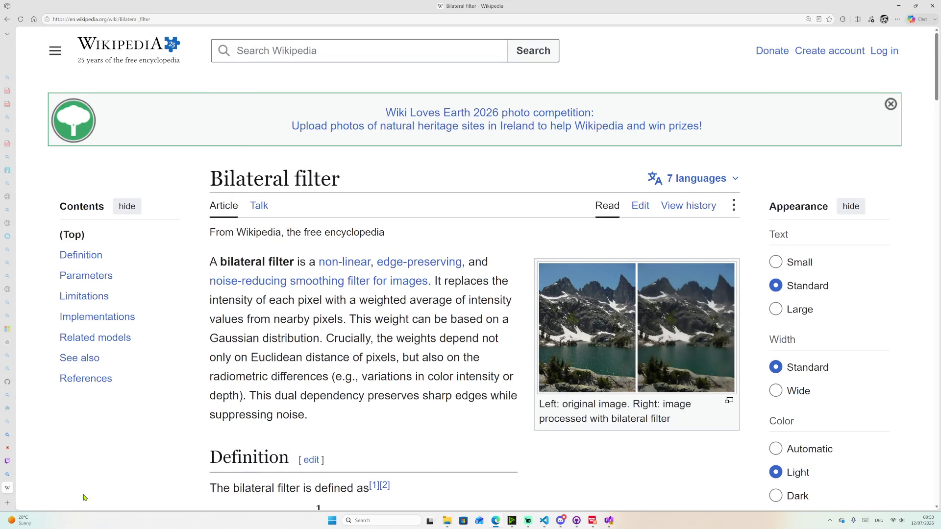
- Search the web for 'bilateral' selected from the Bilateral filter article's opening sentence, then return to the slides
left_click(608, 520)
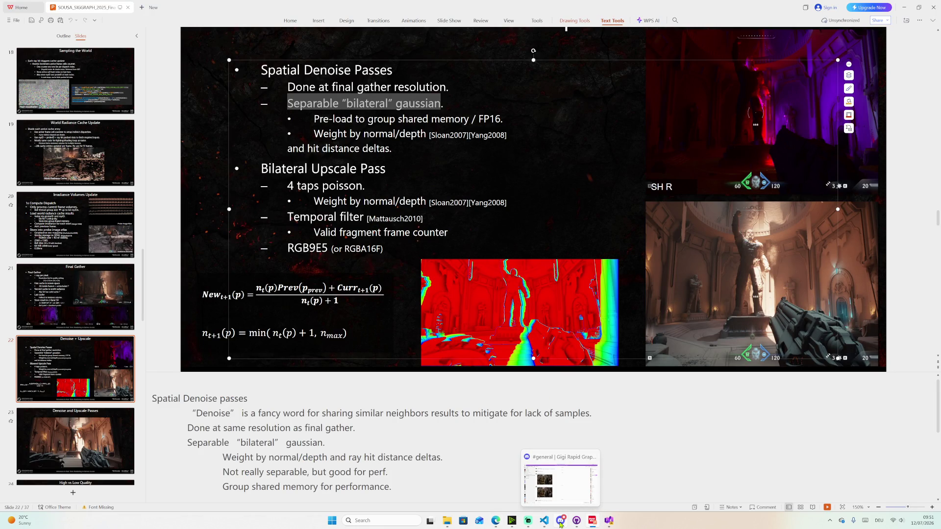
left_click(495, 521)
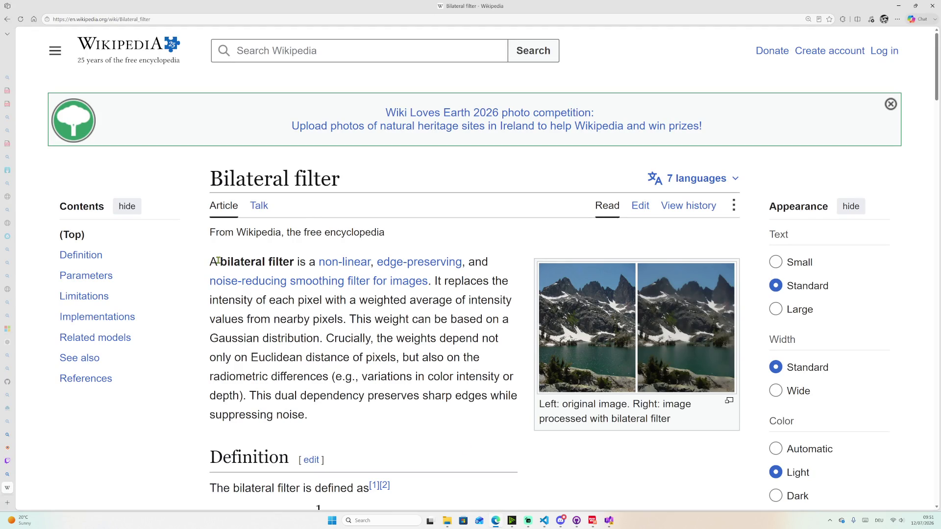
left_click_drag(219, 260, 259, 262)
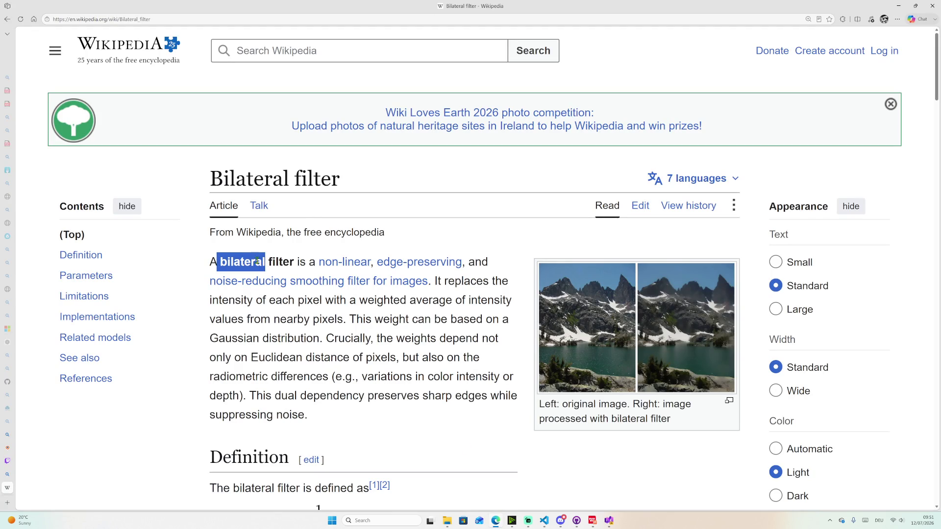
right_click(260, 262)
left_click(303, 305)
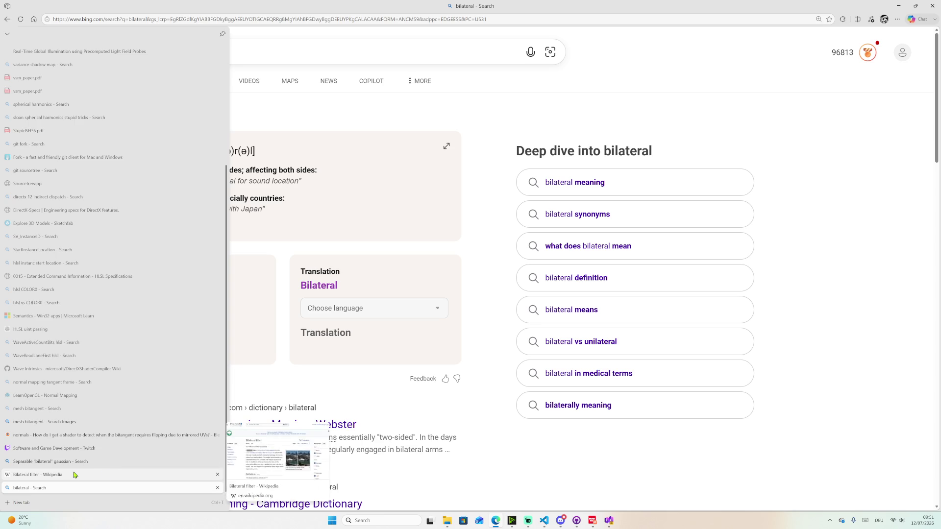
key("alt+Tab")
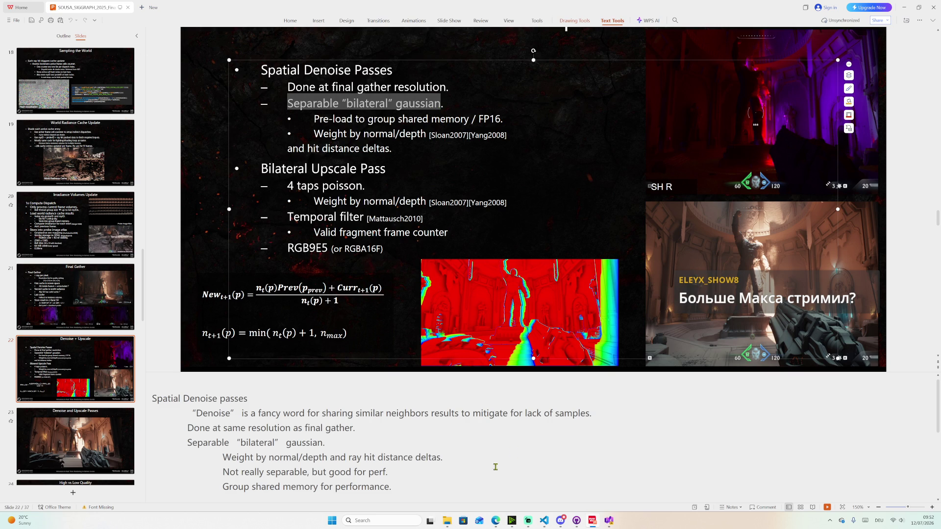
- Bring the browser forward and switch to the Twitch Software and Game Development tab
left_click(496, 521)
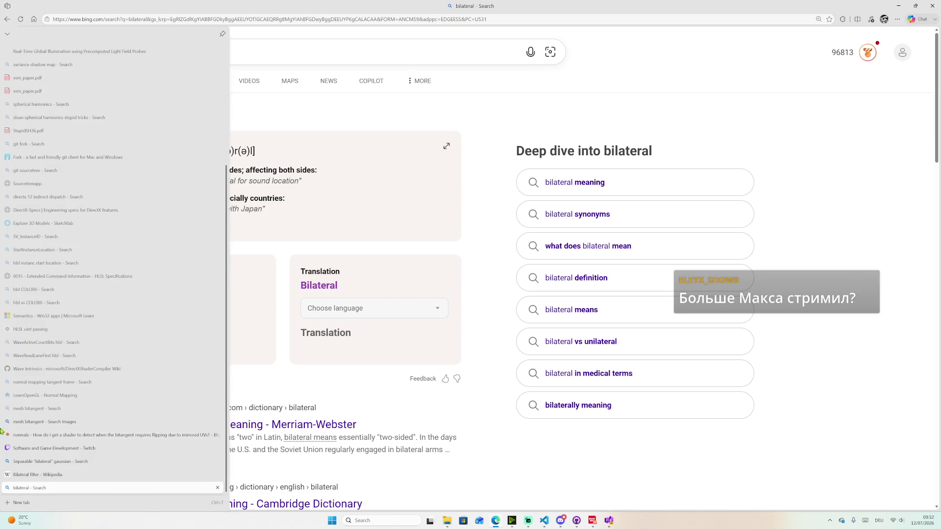
left_click(21, 449)
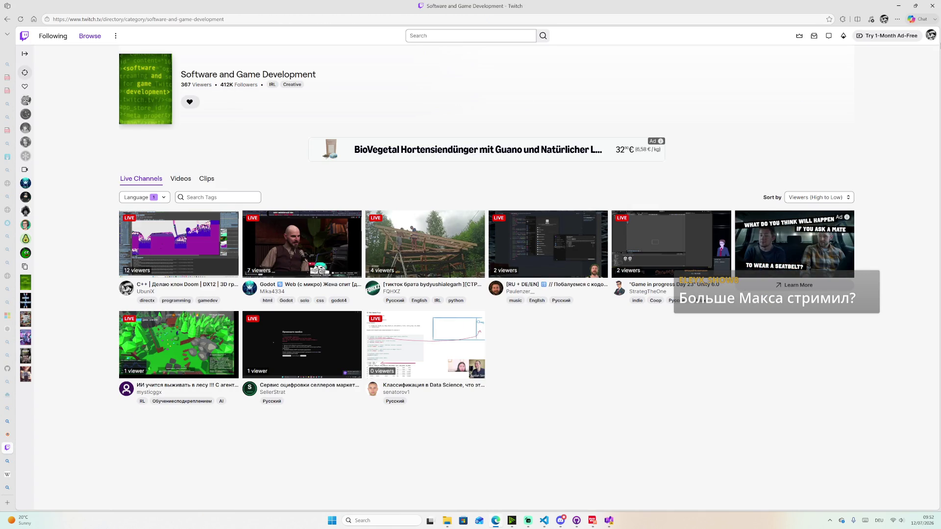
- Go to the streamer's own Twitch channel home page and show its Videos list
left_click(931, 35)
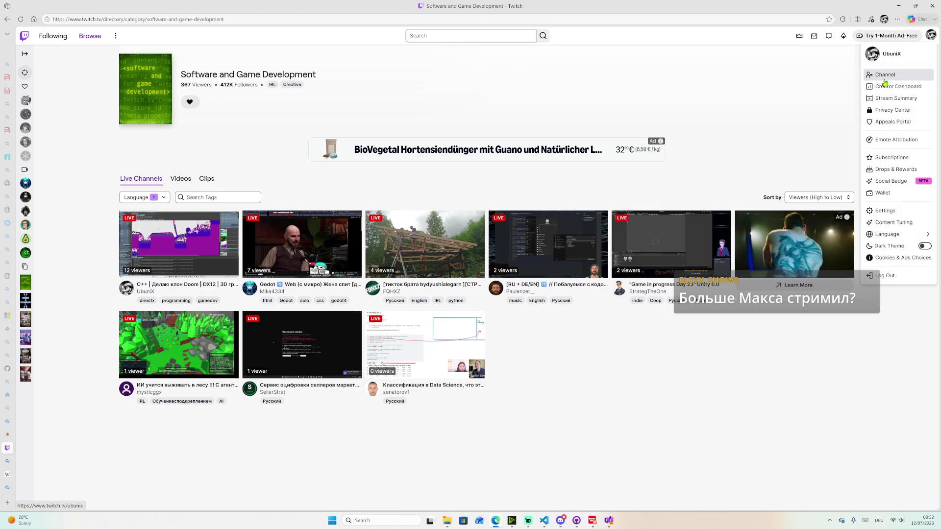
left_click(880, 81)
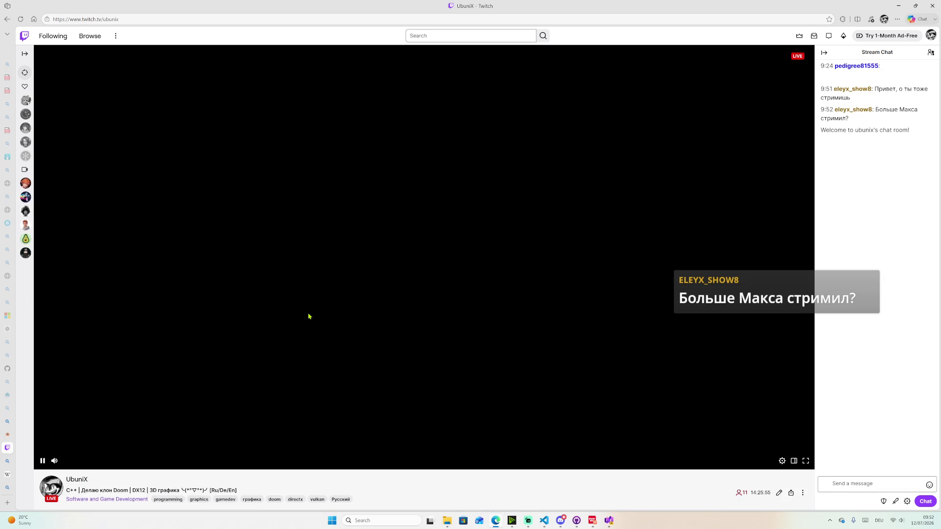
scroll(96, 439, "down", 2)
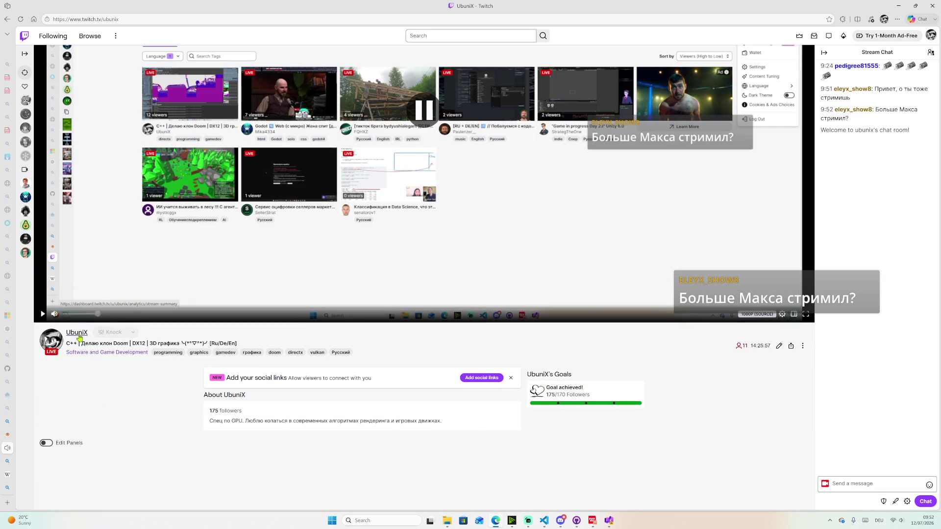
scroll(125, 383, "down", 2)
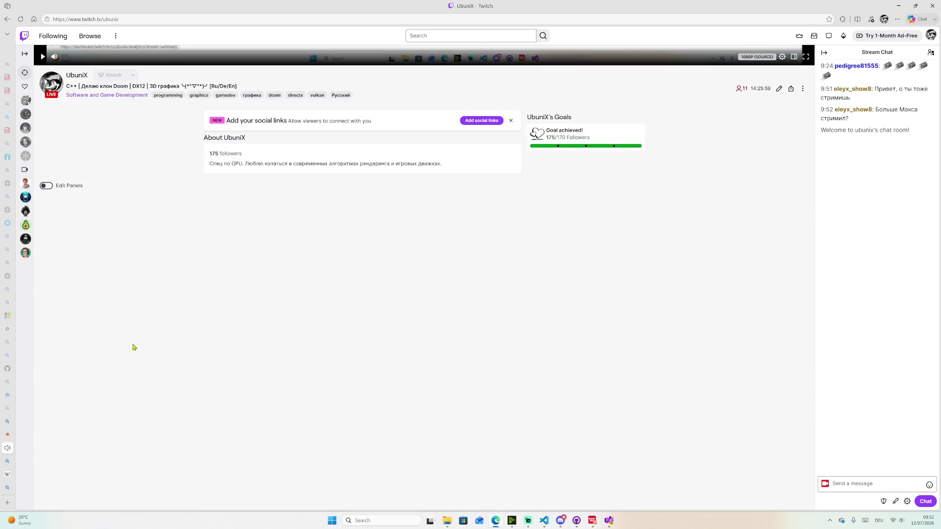
double_click(71, 197)
left_click(55, 196)
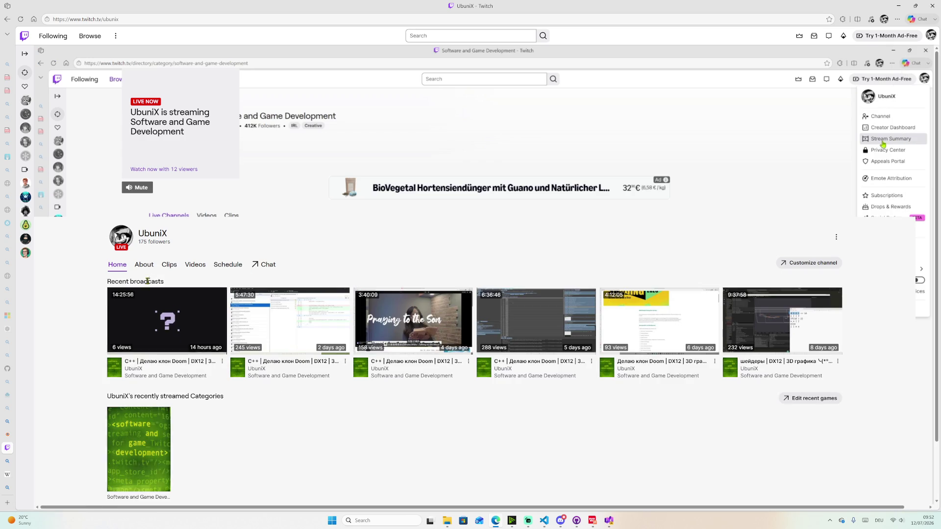
left_click(195, 265)
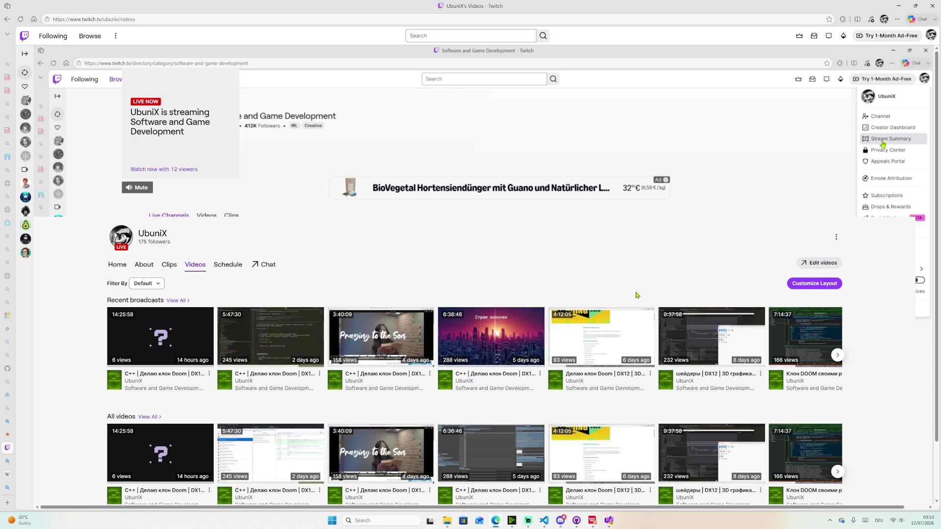
scroll(637, 295, "down", 1)
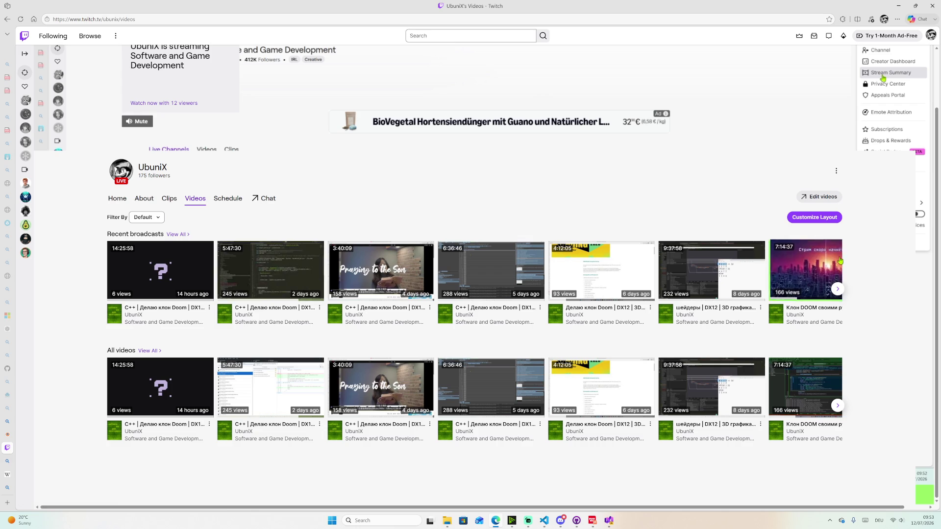
- Page through the Recent broadcasts carousel and back, then bring Visual Studio to the front
left_click(839, 289)
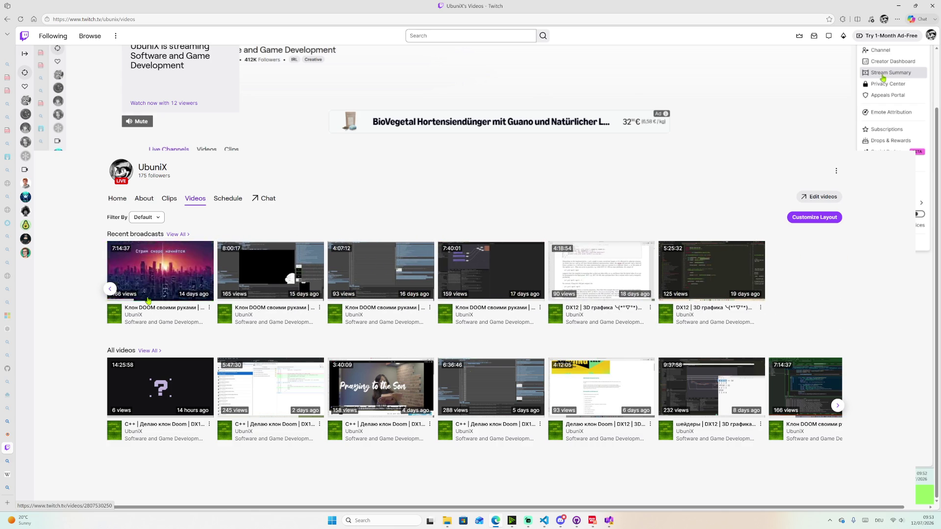
left_click(110, 290)
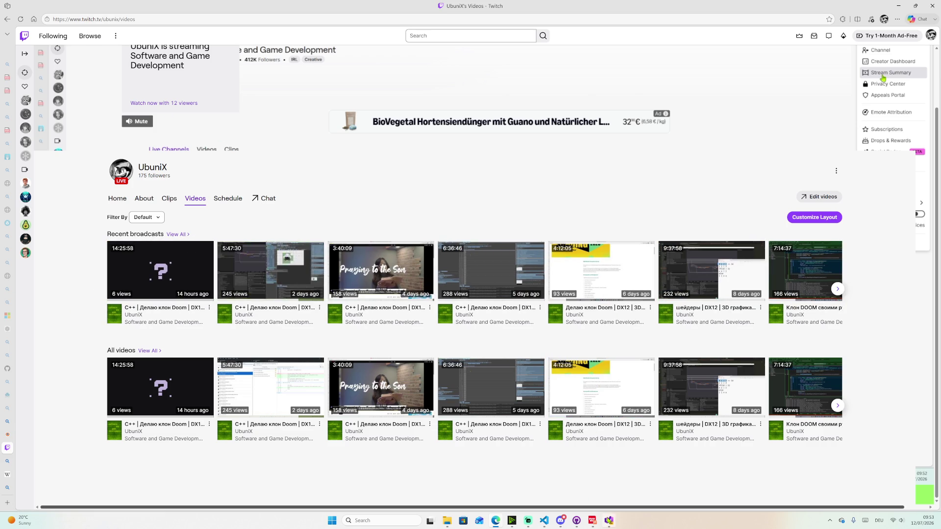
left_click(581, 492)
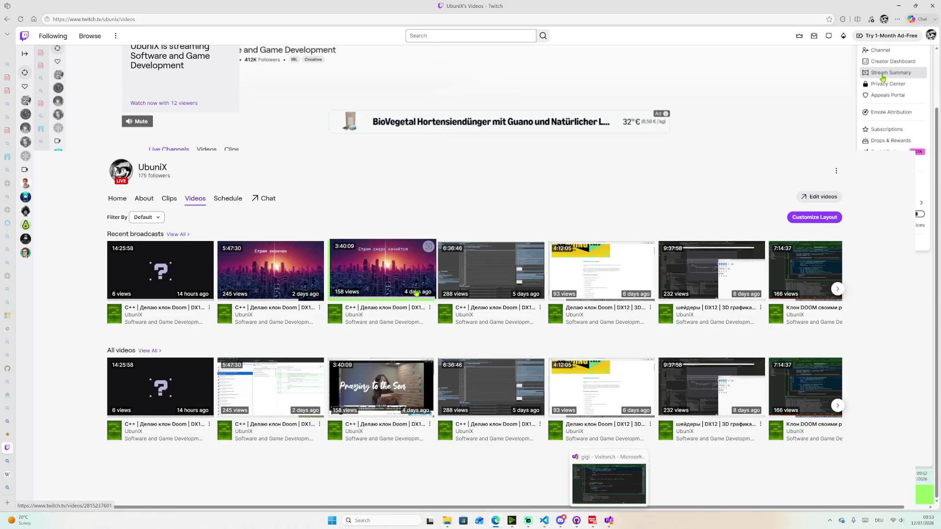
left_click(609, 520)
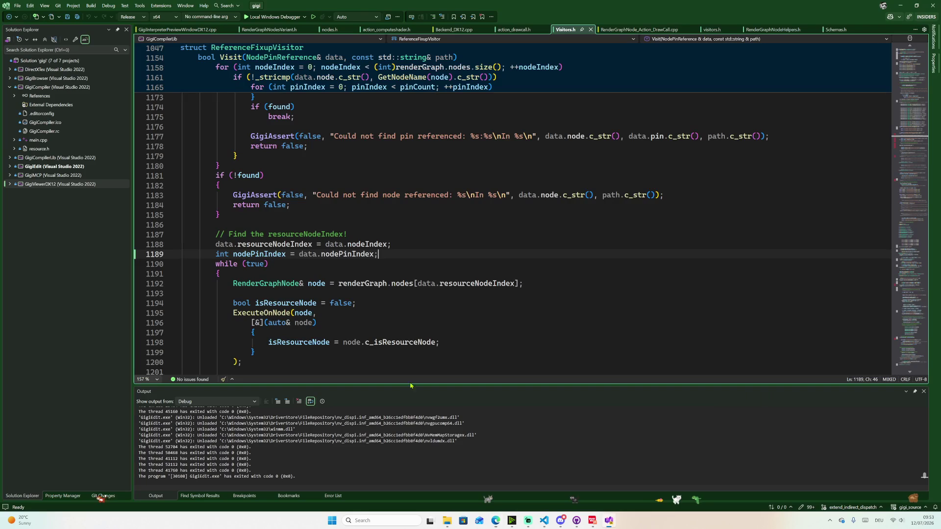
- Start a new debug instance of the GigiViewerDX12 project from Solution Explorer
left_click(111, 7)
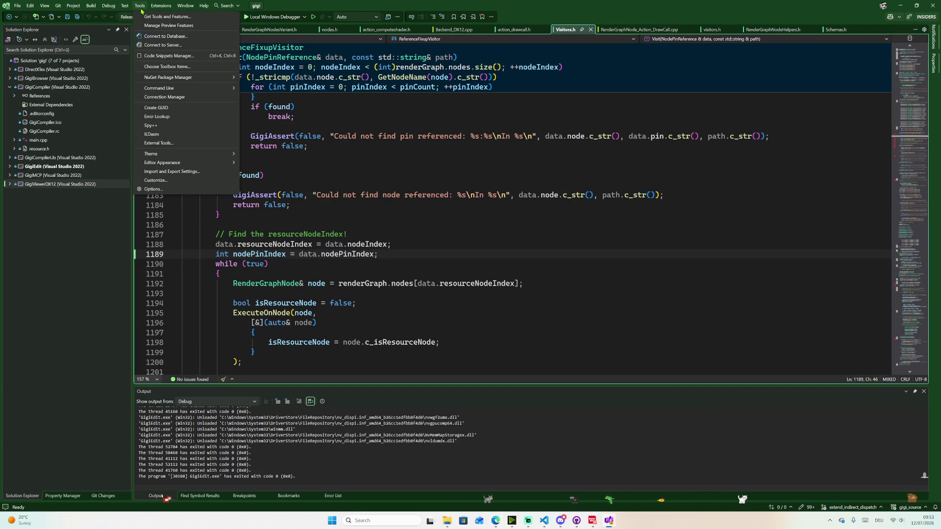
left_click(79, 184)
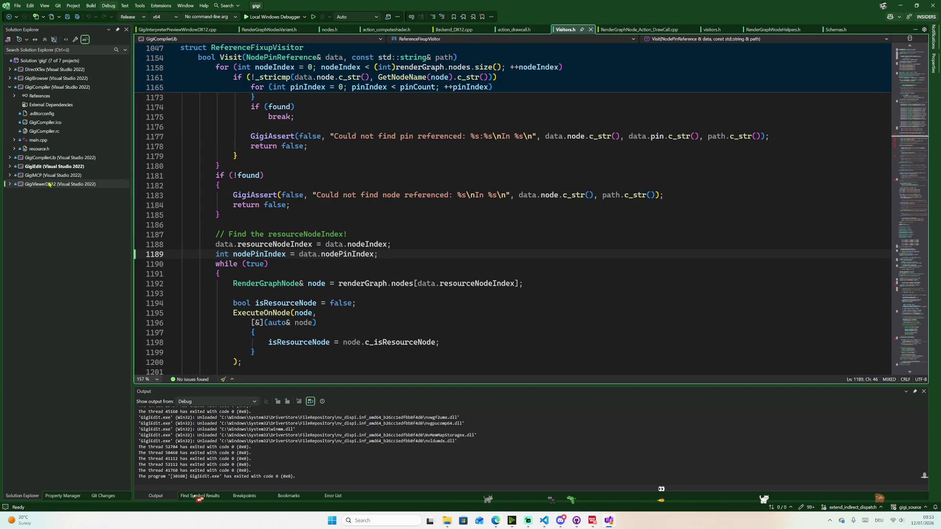
right_click(46, 184)
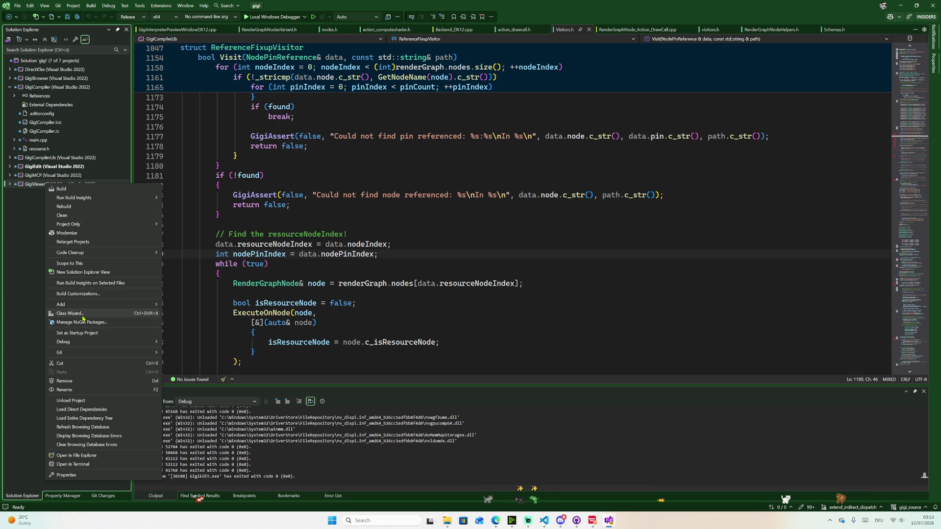
mouse_move(103, 343)
left_click(188, 343)
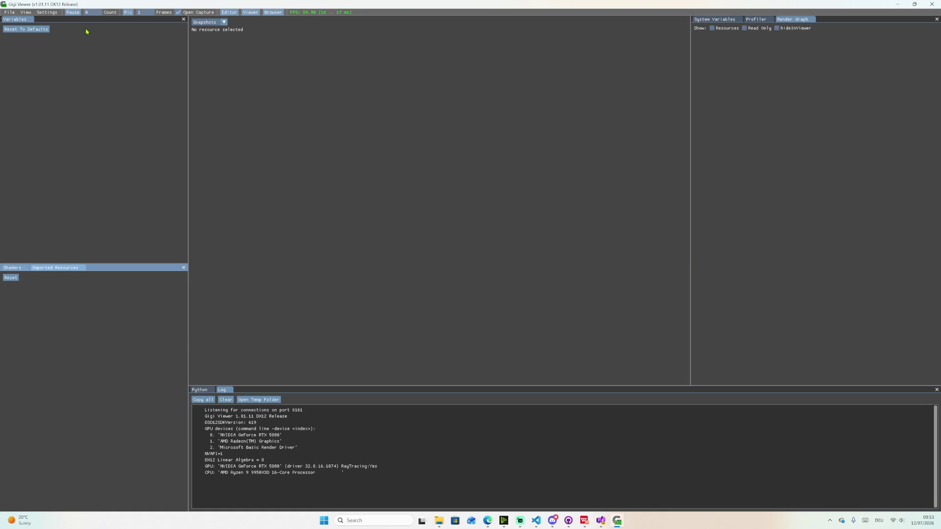
- Load doom_render_pipeline.gg from recent files and show the debug_tile_pipeline texture
left_click(9, 12)
mouse_move(29, 27)
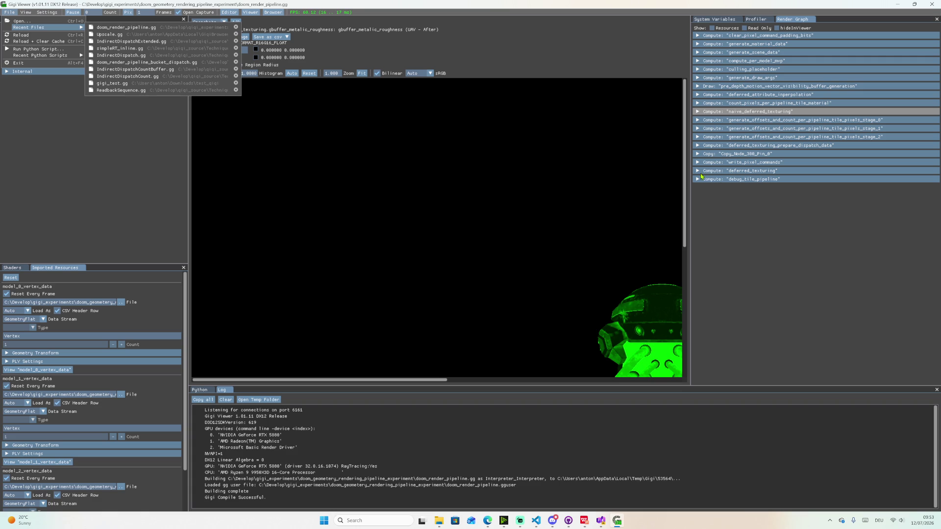
scroll(460, 296, "down", 3)
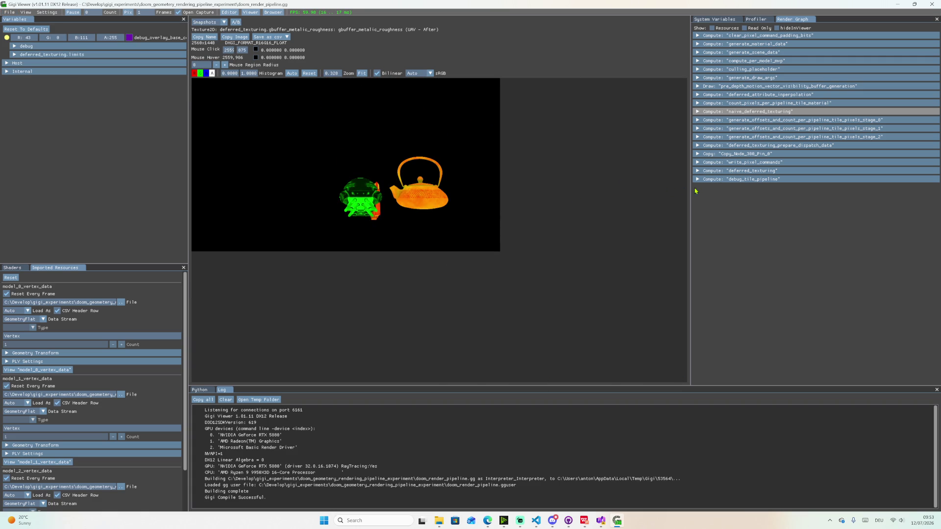
left_click(743, 179)
left_click(719, 219)
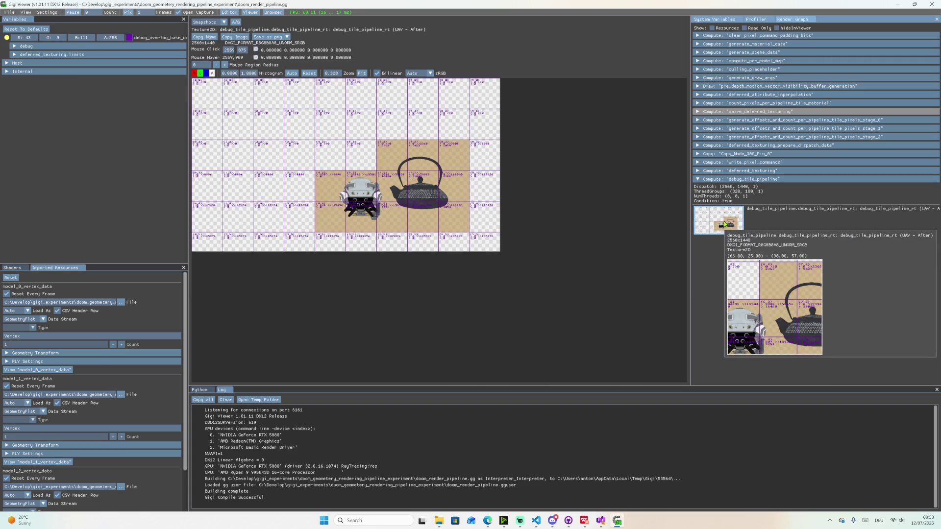
- Inspect several pixels of the debug tile texture in the viewer
left_click(410, 201)
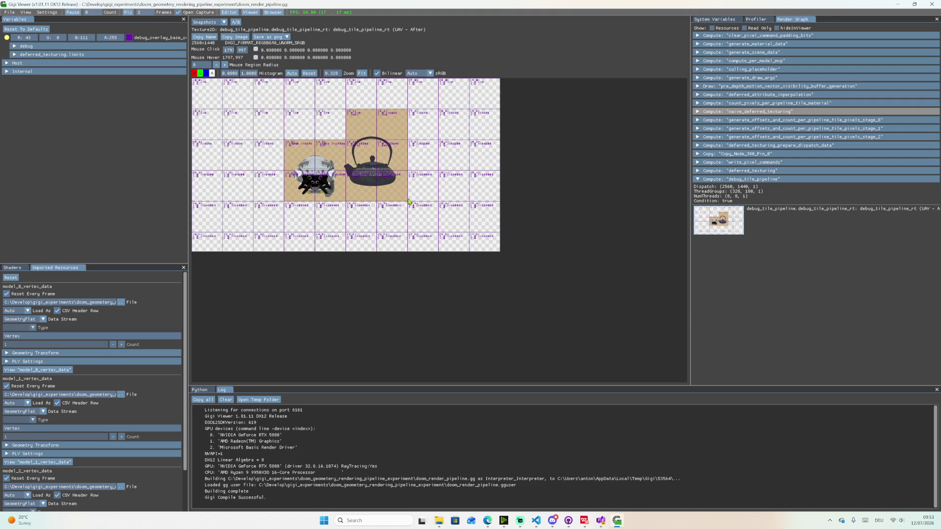
left_click(414, 191)
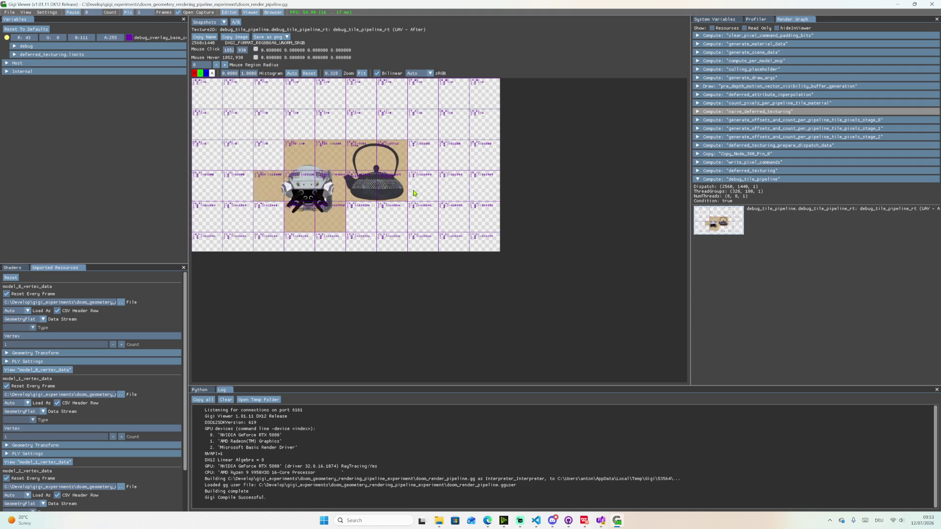
left_click(405, 198)
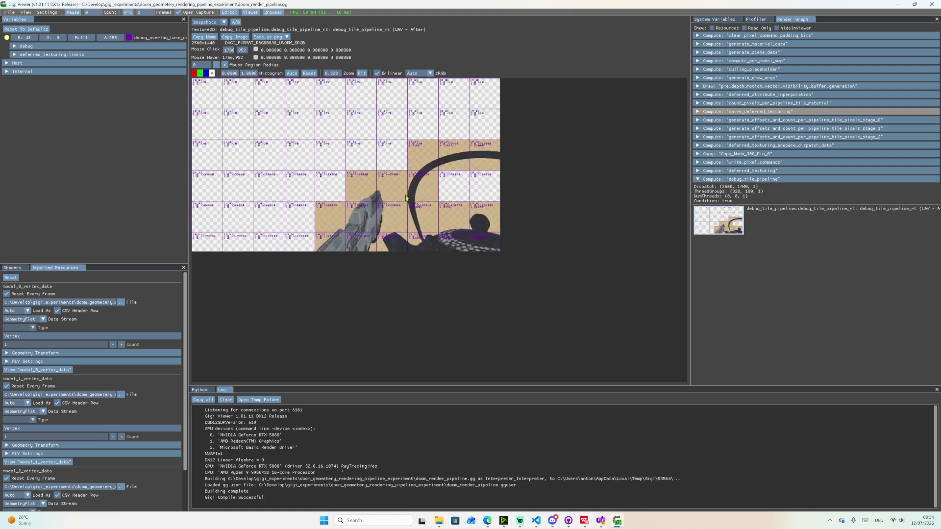
left_click(400, 199)
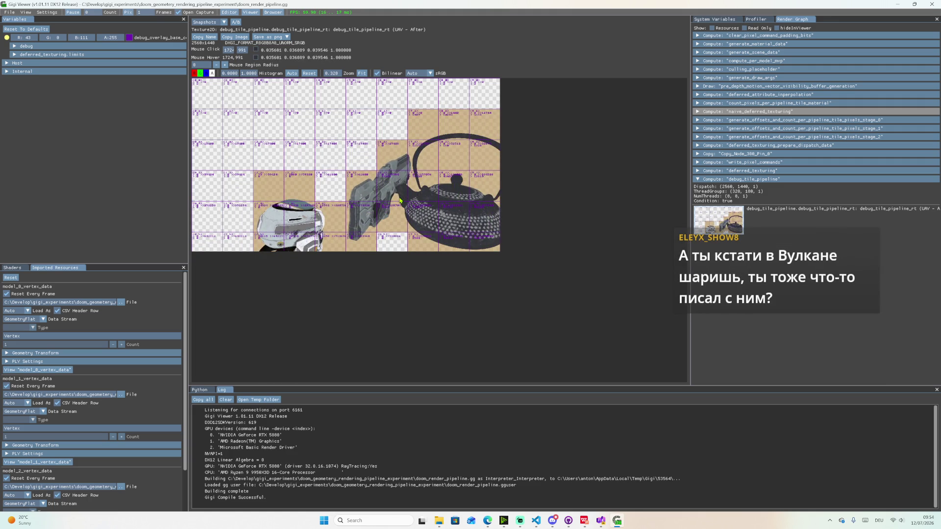
left_click(402, 189)
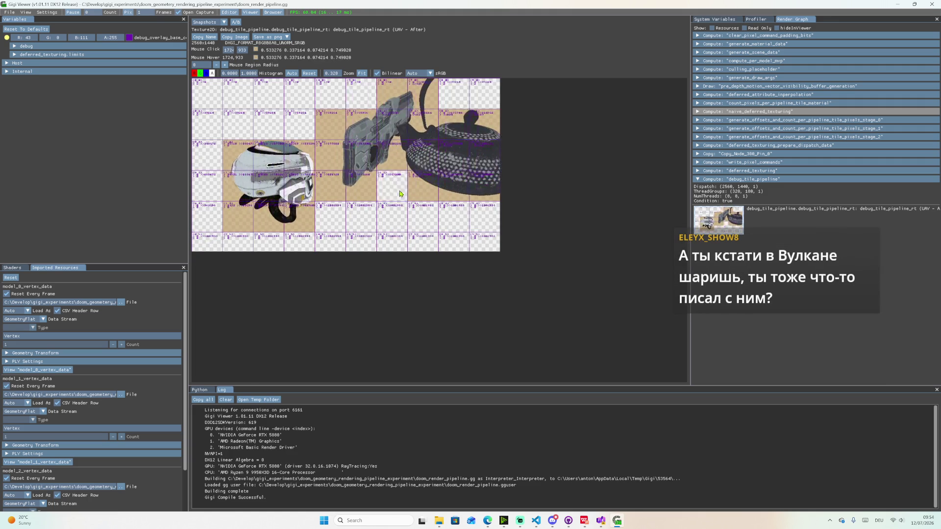
left_click(401, 193)
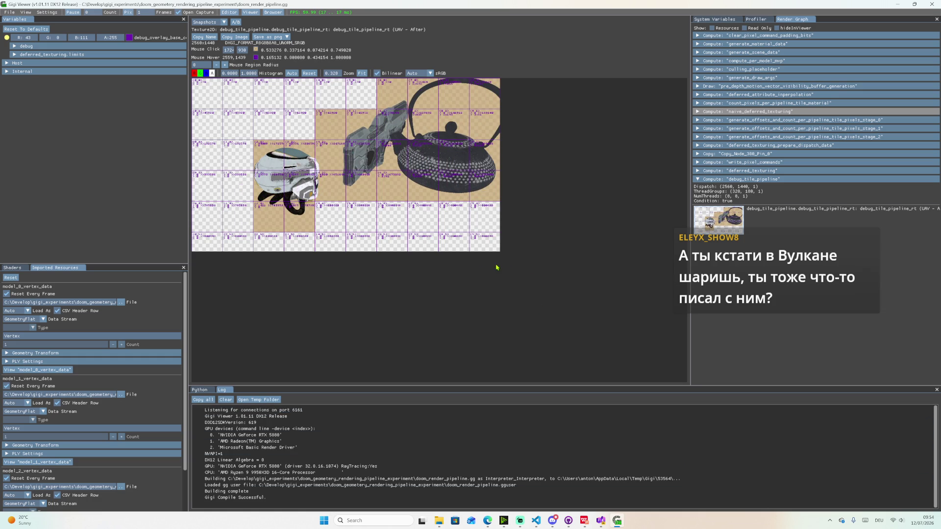
left_click(381, 187)
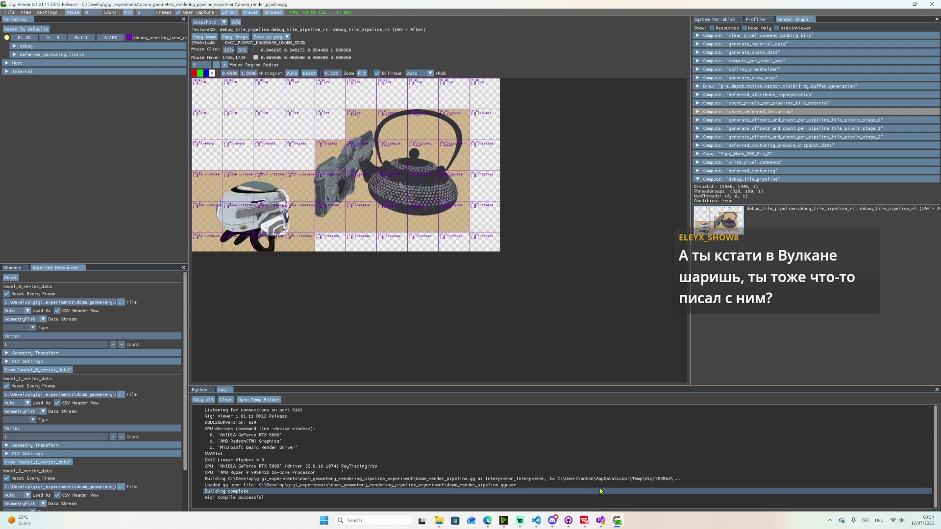
- In Visual Studio, build and launch a debug instance of the GigiEdit project
left_click(600, 521)
left_click(22, 193)
right_click(31, 194)
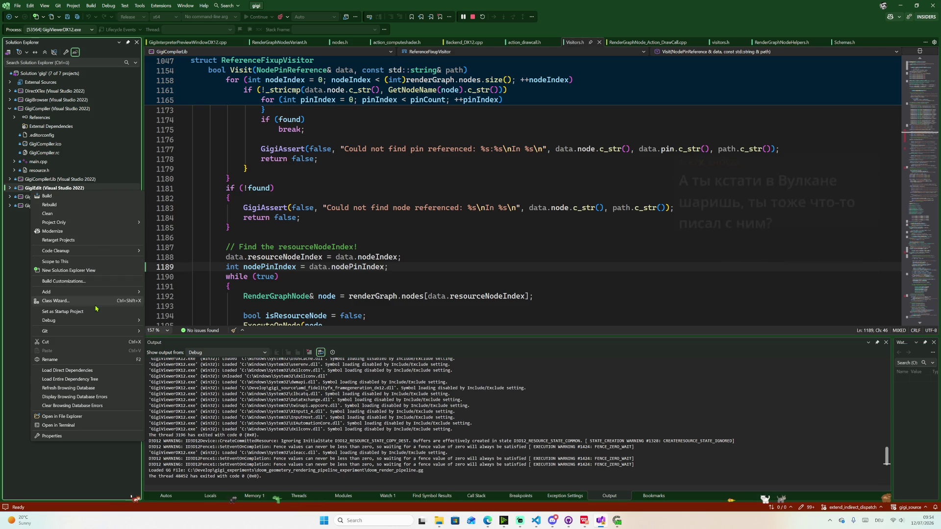
left_click(50, 195)
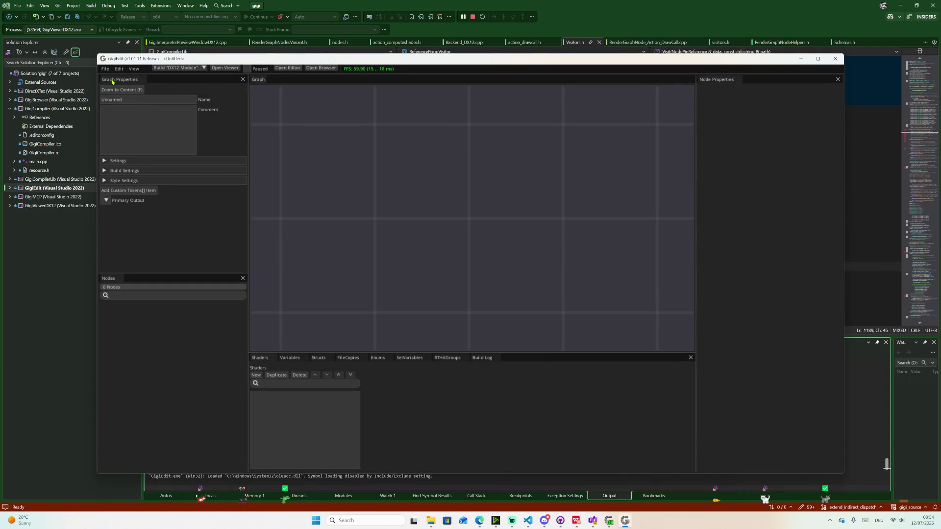
- Load doom_render_pipeline.gg in GigiEdit and show the pre-depth visibility buffer draw-call node's properties
left_click(105, 68)
left_click(190, 106)
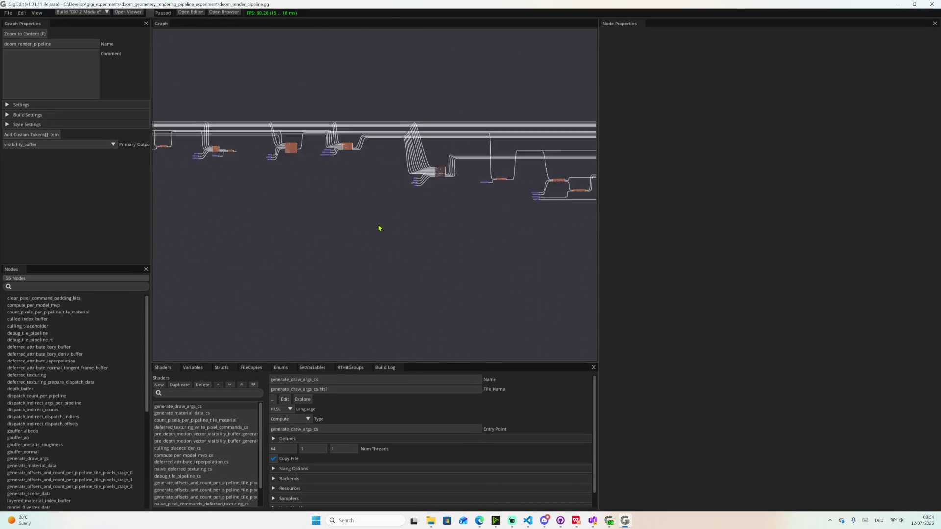
left_click(388, 181)
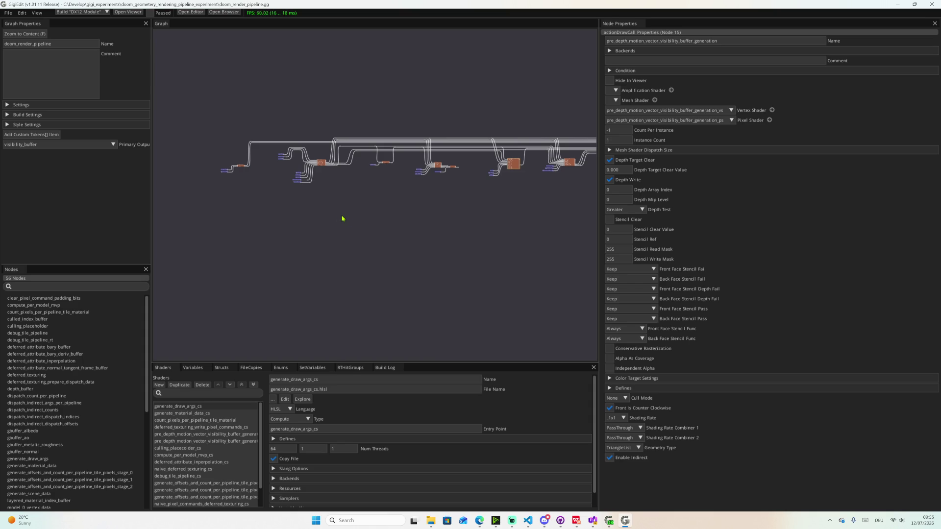
scroll(342, 219, "up", 2)
scroll(331, 192, "up", 3)
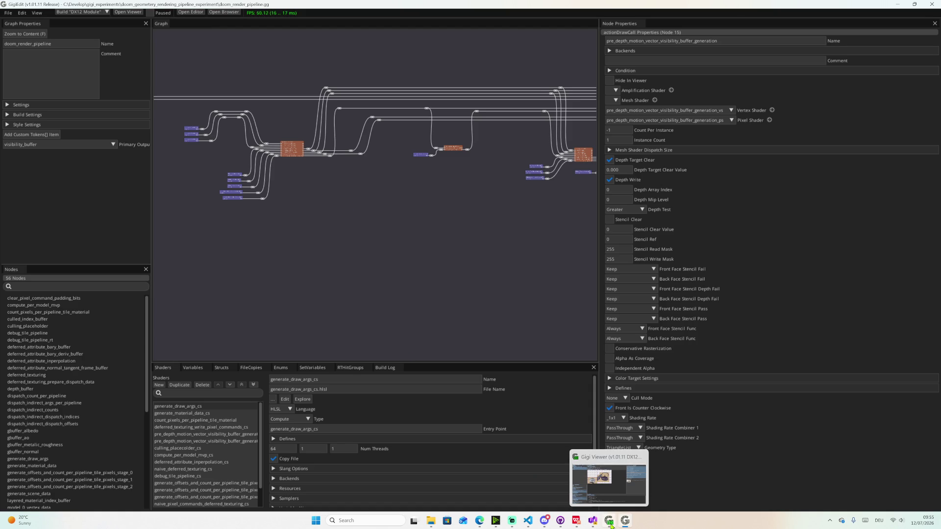
mouse_move(495, 521)
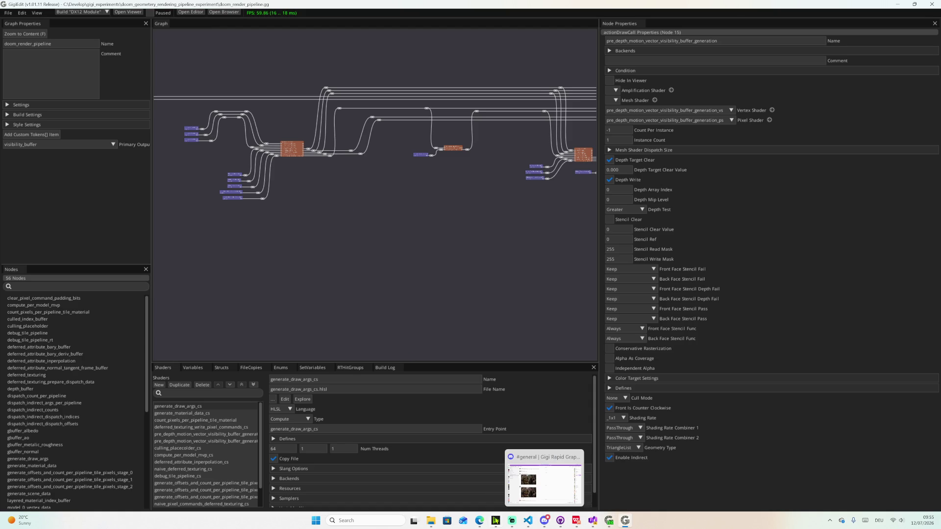
- Switch from GigiEdit back to the WPS Presentation deck on the Denoise + Upscale slide
left_click(577, 520)
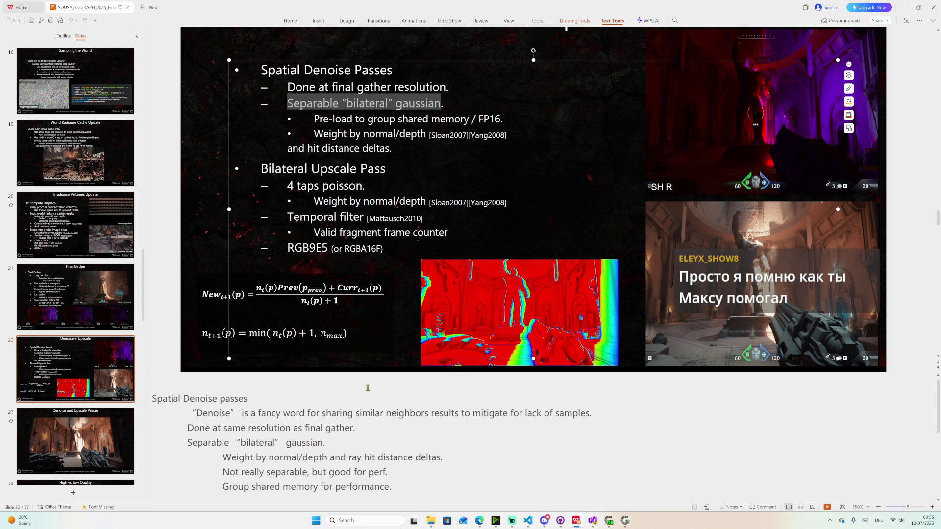
left_click(358, 435)
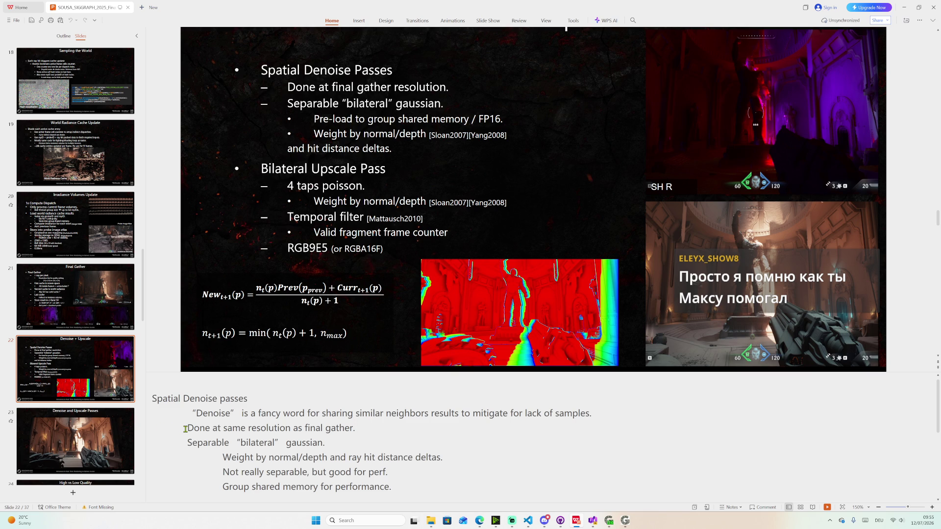
left_click_drag(185, 429, 358, 432)
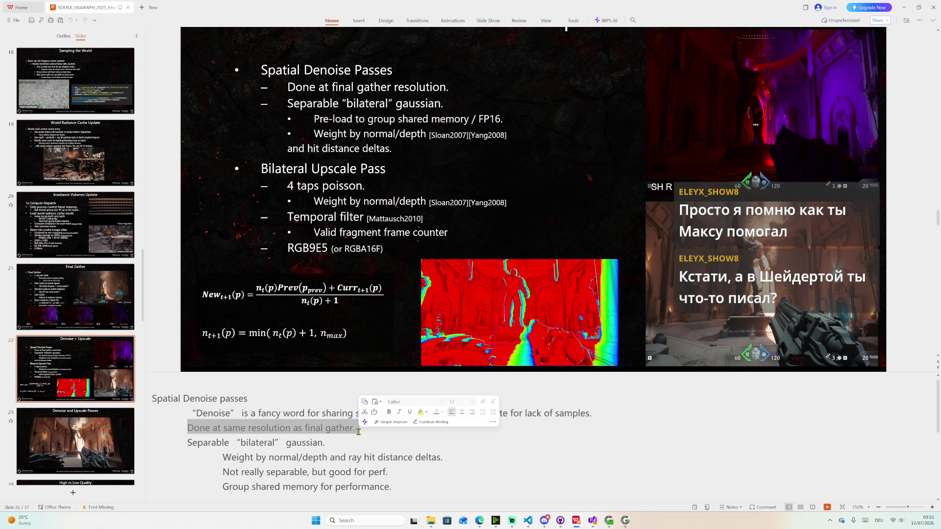
left_click(360, 431)
left_click_drag(358, 429, 189, 430)
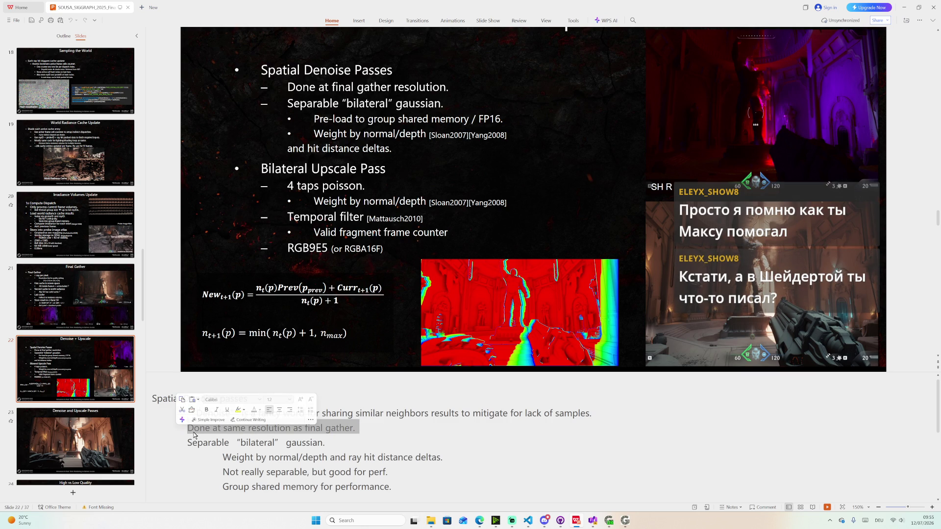
left_click(188, 442)
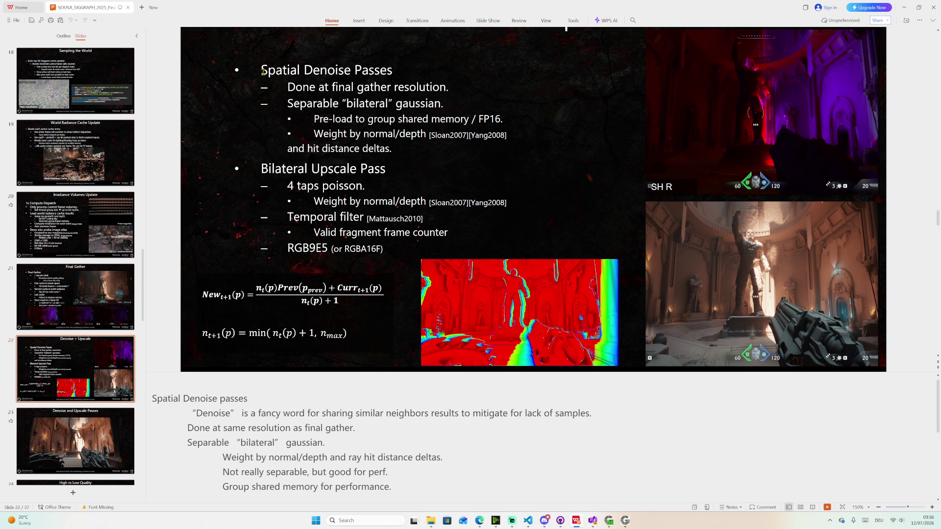
left_click_drag(262, 70, 410, 150)
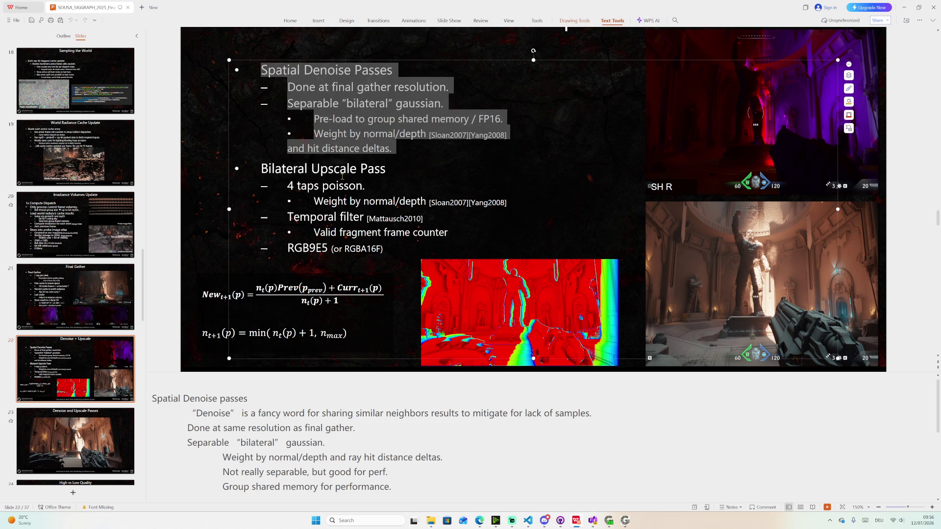
scroll(264, 466, "down", 3)
scroll(264, 465, "down", 2)
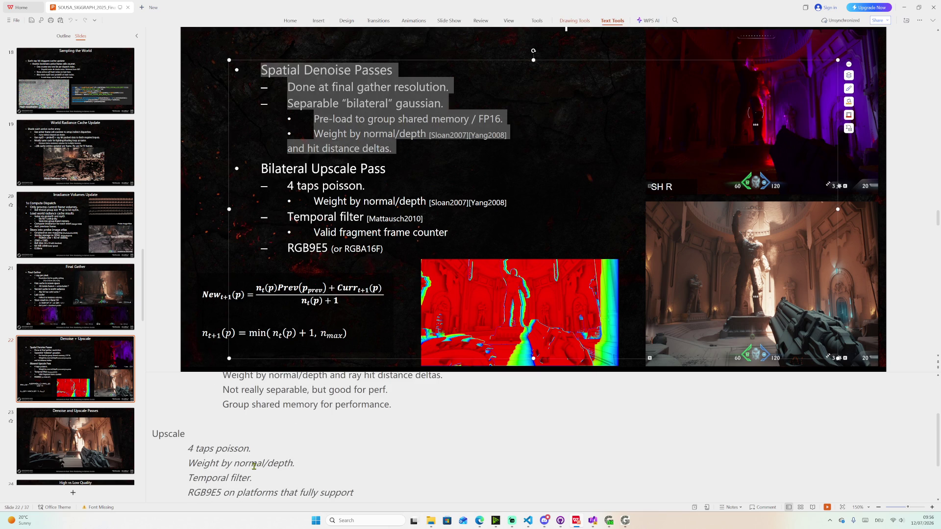
scroll(241, 459, "down", 2)
scroll(224, 426, "down", 2)
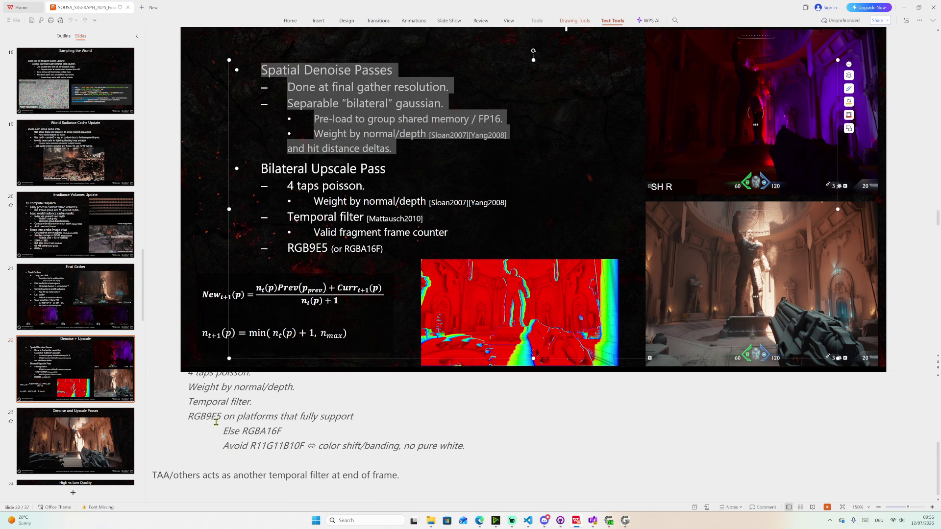
scroll(223, 425, "up", 1)
scroll(222, 424, "up", 2)
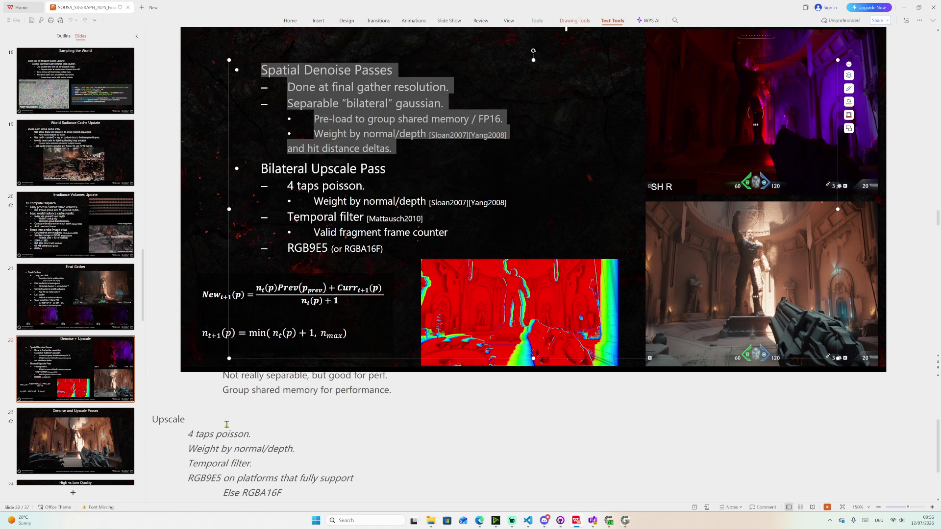
scroll(235, 425, "up", 3)
scroll(242, 429, "up", 1)
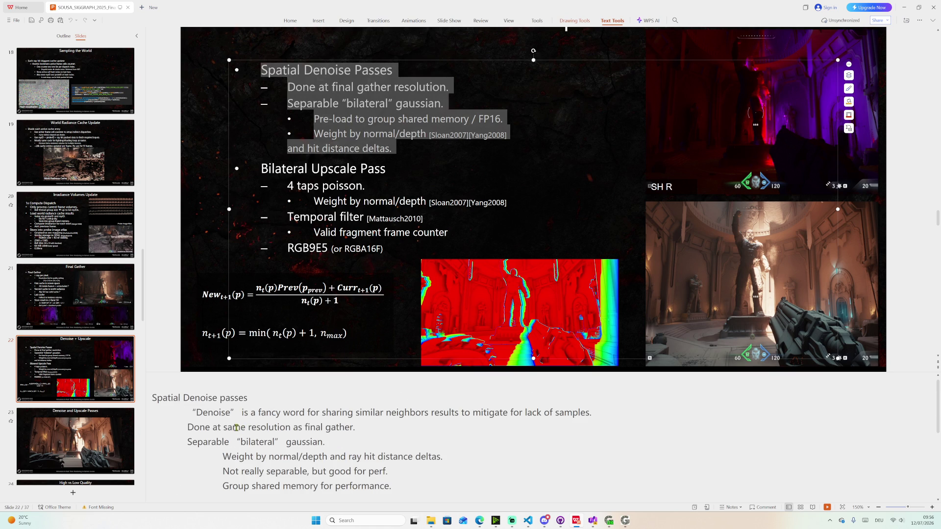
left_click(197, 411)
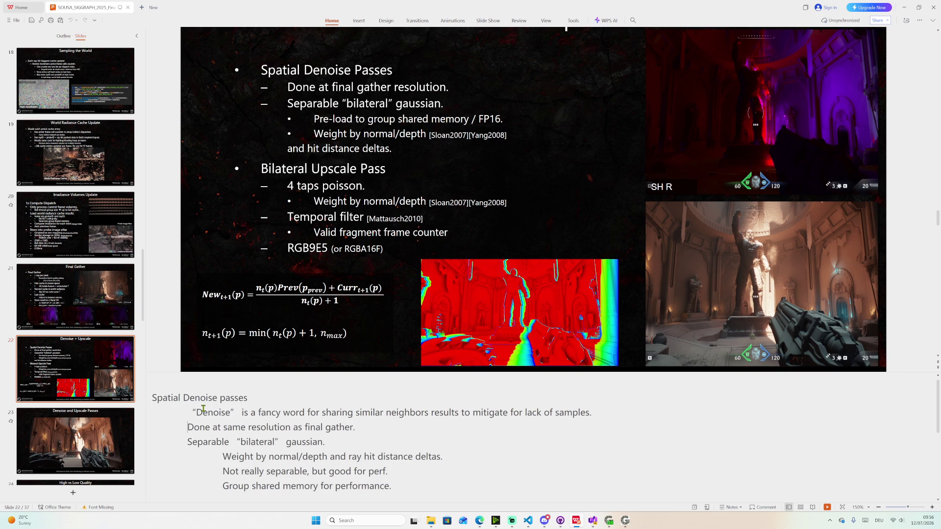
scroll(218, 420, "down", 1)
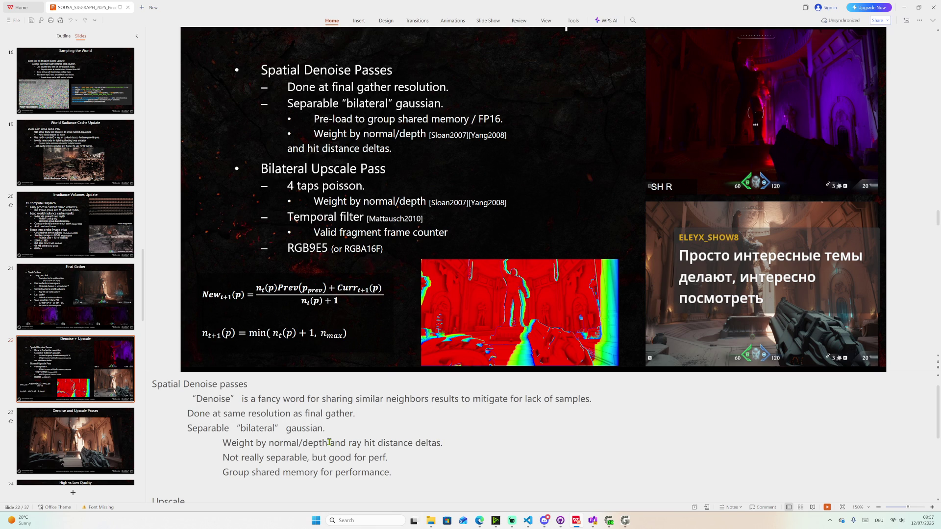
left_click_drag(223, 442, 445, 443)
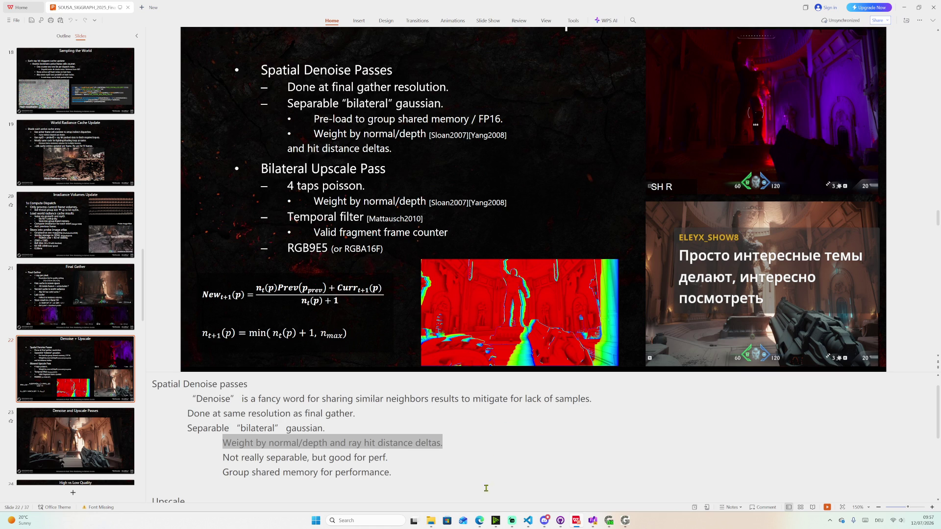
- Open Shadertoy in a new browser tab and go to its Browse gallery
left_click(480, 521)
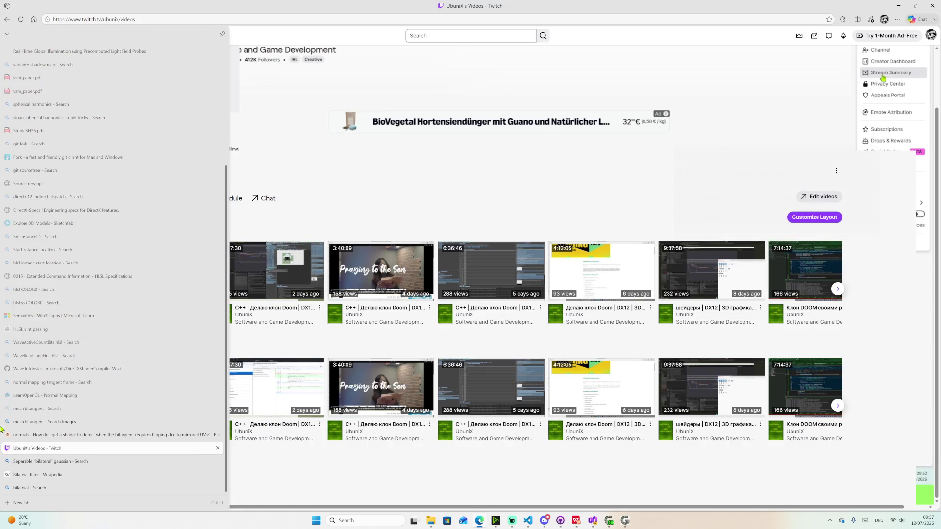
left_click(15, 503)
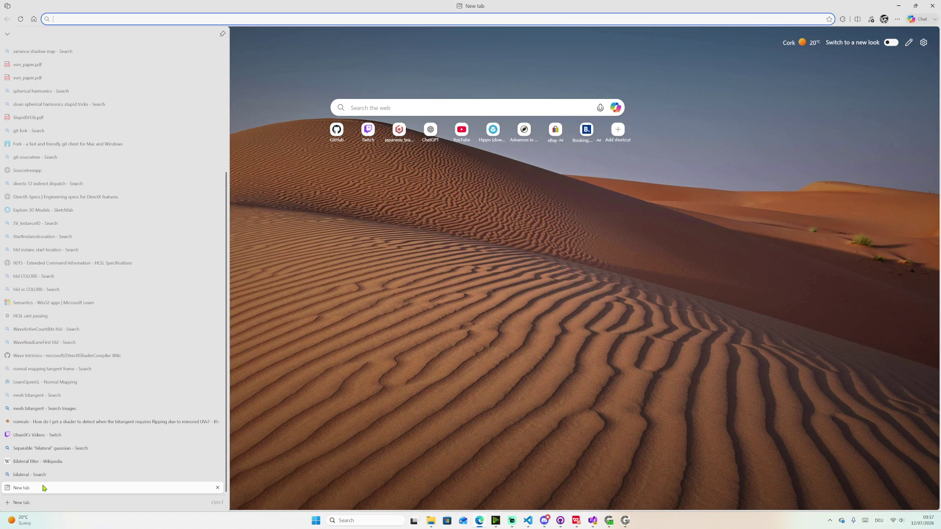
type("shadertoy.com")
key("Return")
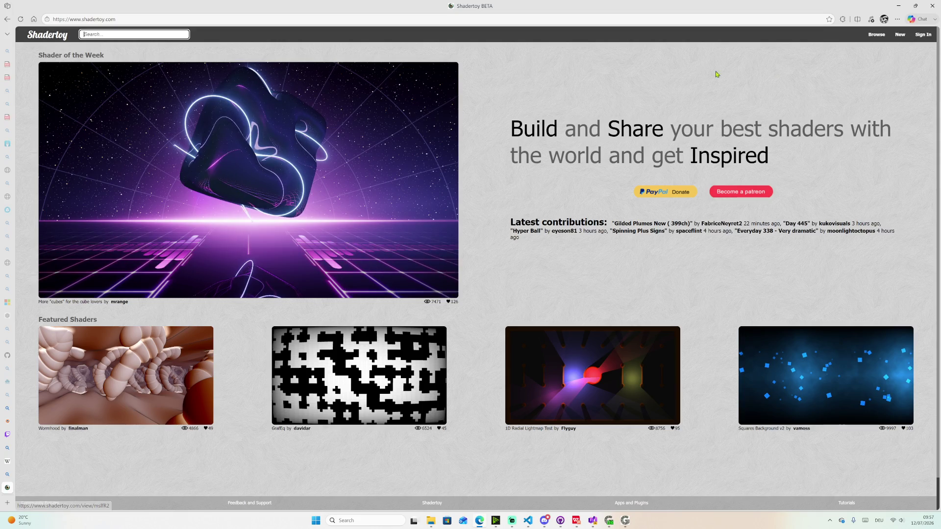
left_click(871, 35)
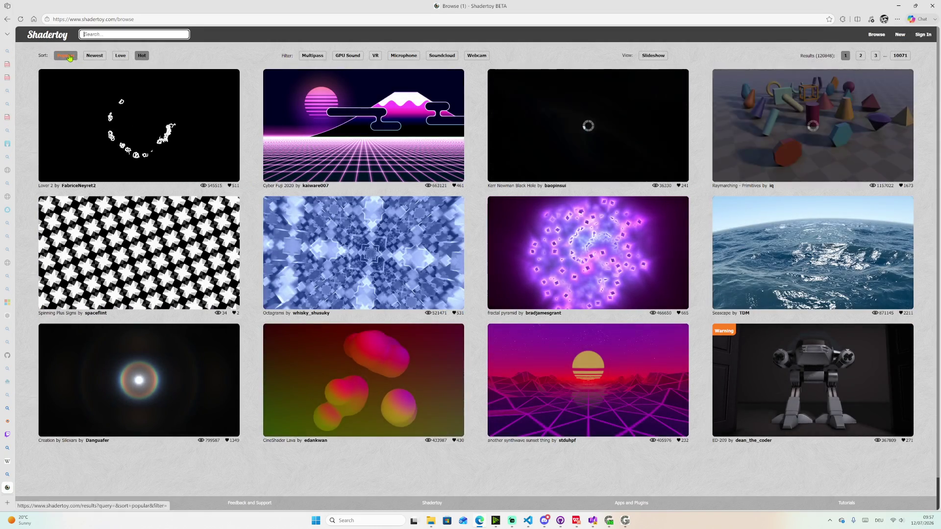
- Sort the gallery by Popular and open the Raymarching - Primitives author's profile
left_click(69, 57)
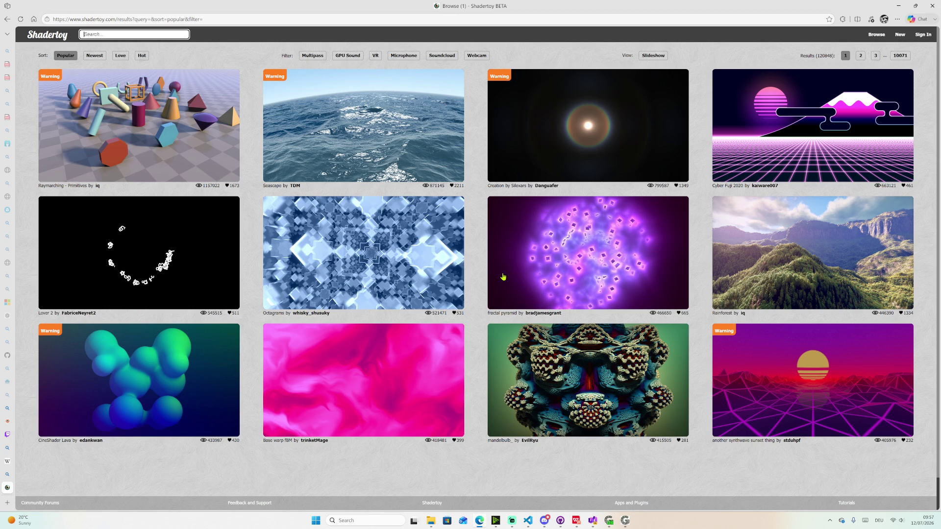
left_click(98, 186)
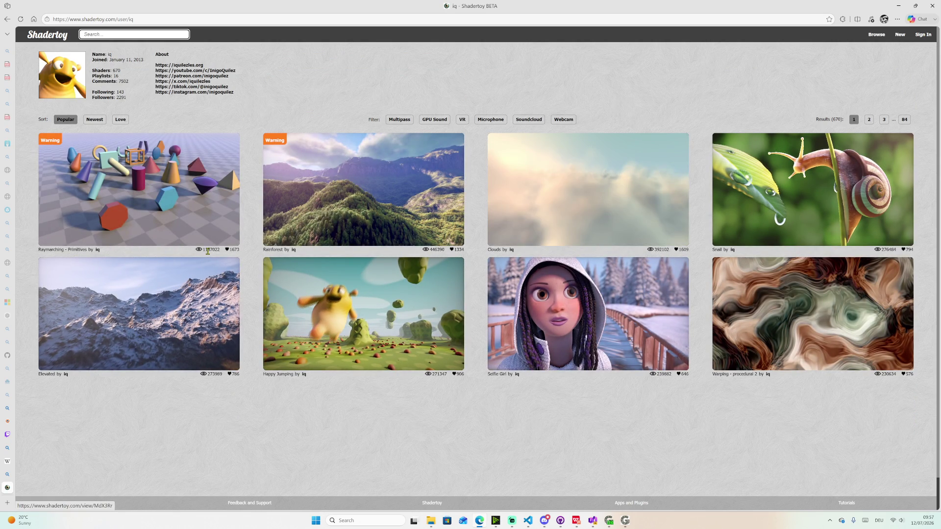
- Follow the profile's About link to iquilezles.org
left_click(191, 67)
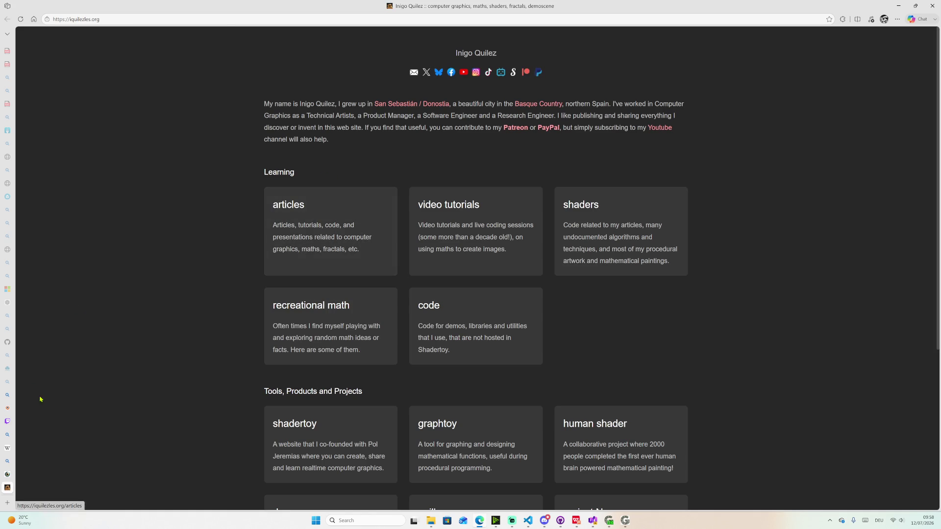
mouse_move(8, 480)
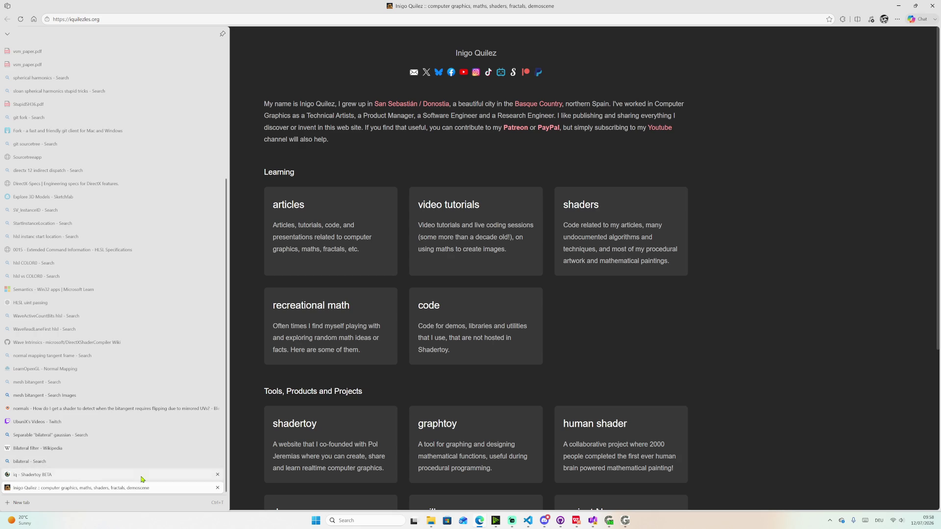
- Open the articles index and search it for 'ray mar' to locate the 2008 SDF raymarching article
left_click(305, 205)
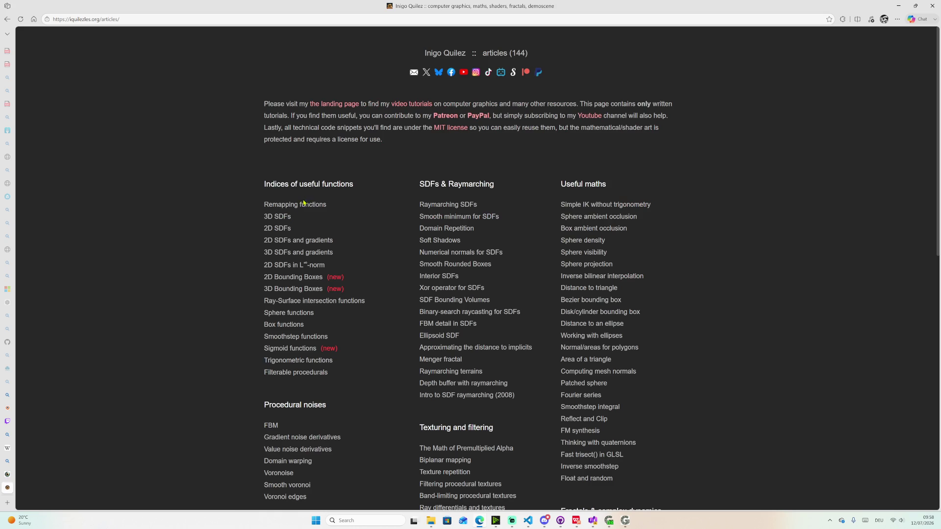
scroll(309, 150, "down", 3)
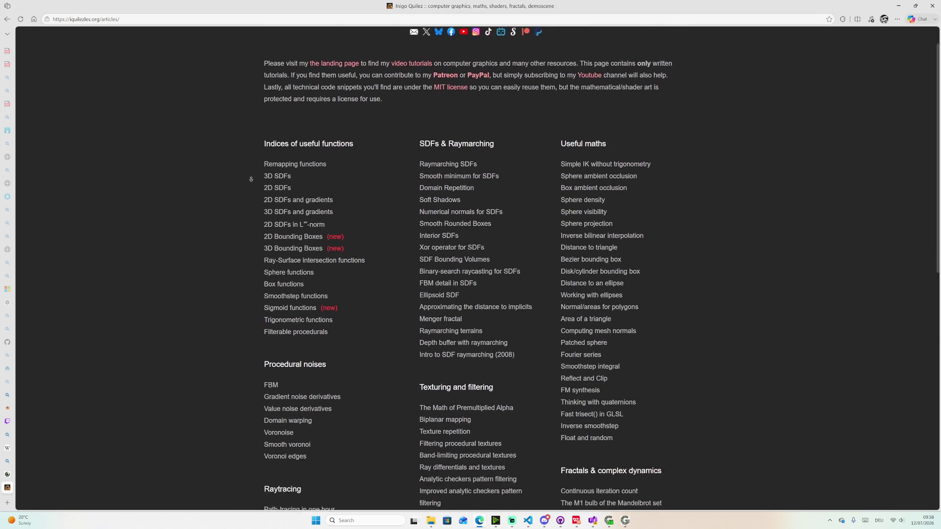
scroll(327, 220, "down", 5)
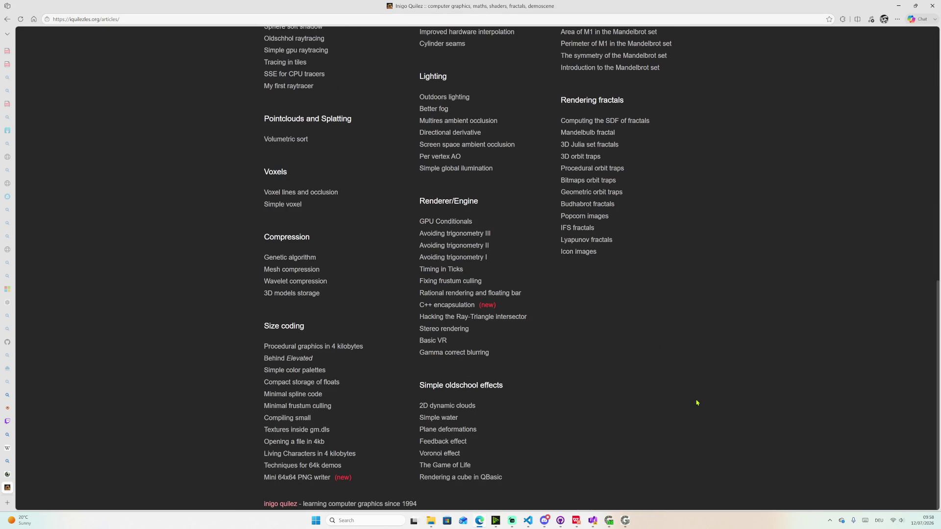
scroll(697, 399, "up", 10)
scroll(304, 218, "up", 1)
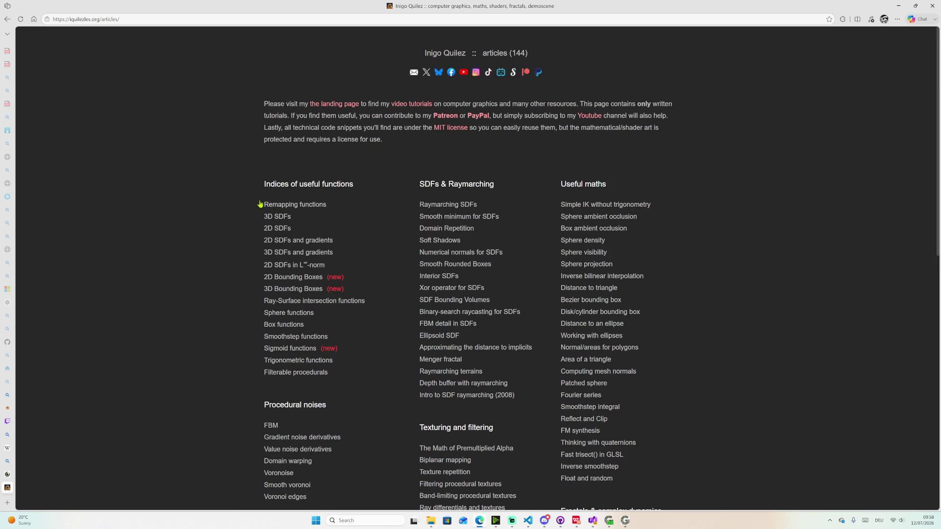
scroll(240, 191, "down", 1)
scroll(629, 319, "down", 4)
scroll(651, 254, "up", 1)
scroll(650, 254, "up", 4)
scroll(626, 262, "down", 2)
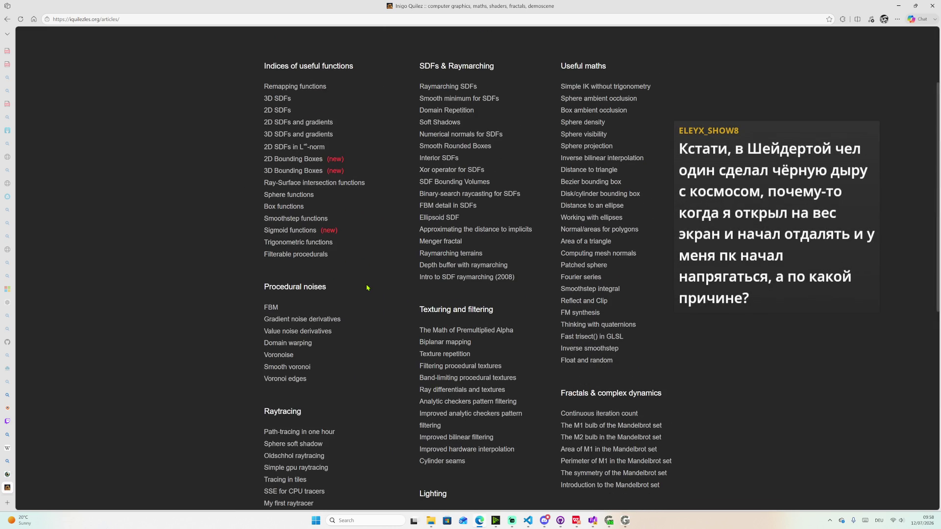
key("ctrl+f")
type("ray")
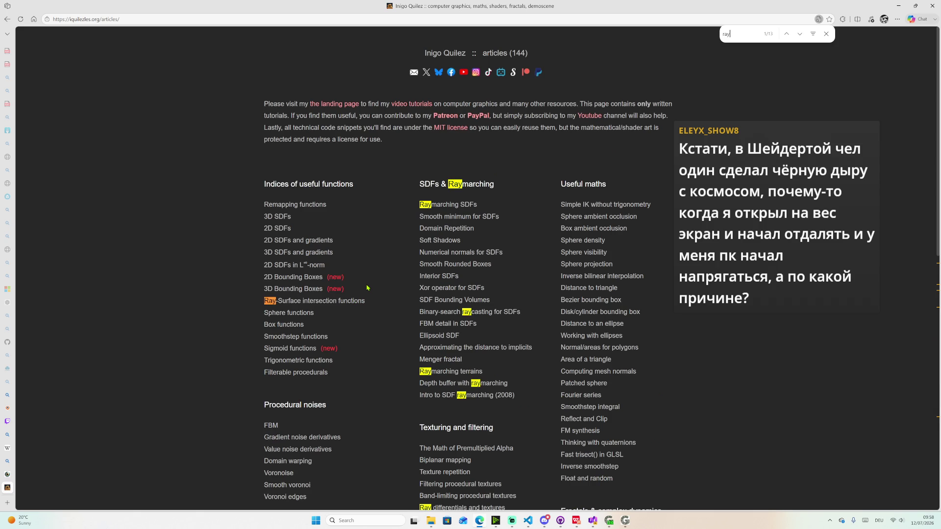
type(" ma")
key("BackSpace")
key("BackSpace")
key("BackSpace")
key("BackSpace")
key("BackSpace")
key("BackSpace")
type("r")
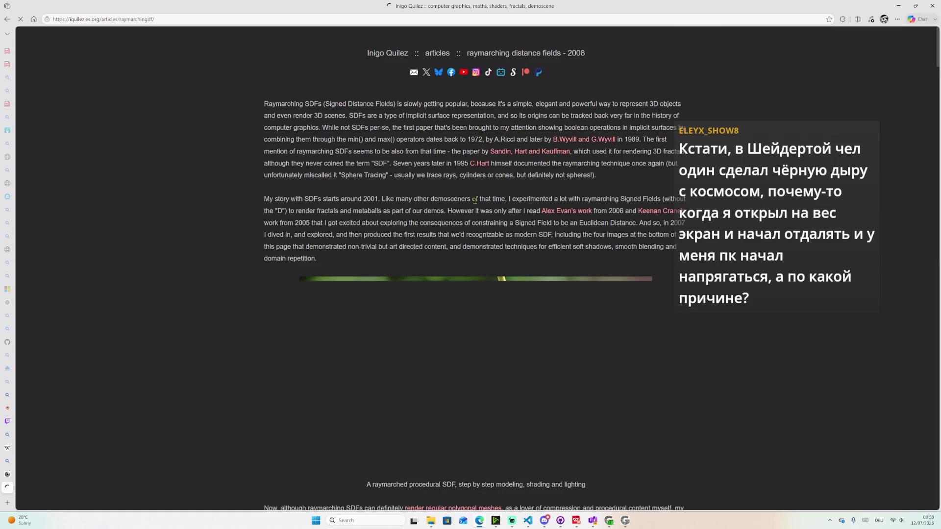
scroll(263, 200, "down", 2)
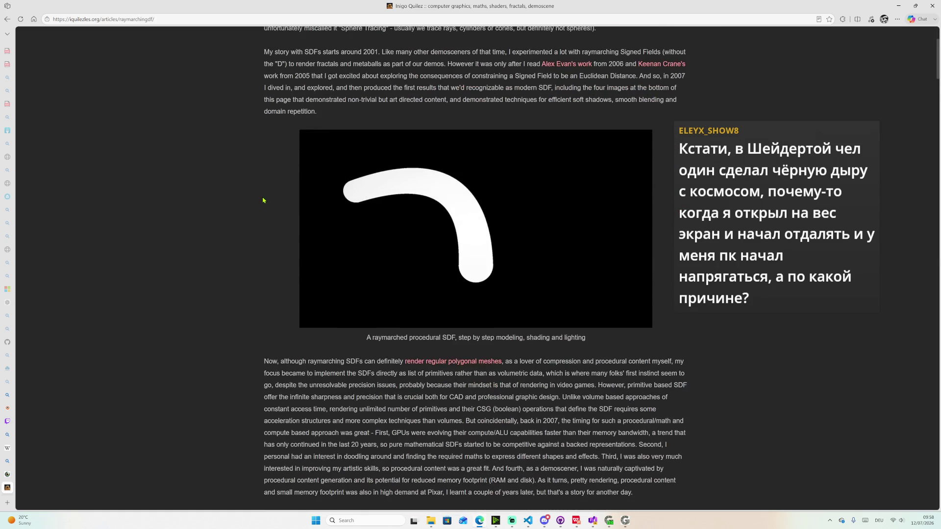
scroll(263, 201, "down", 3)
scroll(263, 201, "down", 3)
scroll(465, 241, "down", 2)
scroll(464, 241, "down", 3)
scroll(464, 241, "down", 3)
scroll(465, 241, "down", 3)
scroll(465, 241, "down", 3)
scroll(490, 274, "down", 5)
scroll(489, 273, "down", 5)
scroll(490, 273, "down", 5)
scroll(485, 294, "down", 5)
scroll(483, 287, "down", 3)
scroll(483, 287, "down", 5)
scroll(482, 287, "down", 5)
scroll(483, 287, "down", 5)
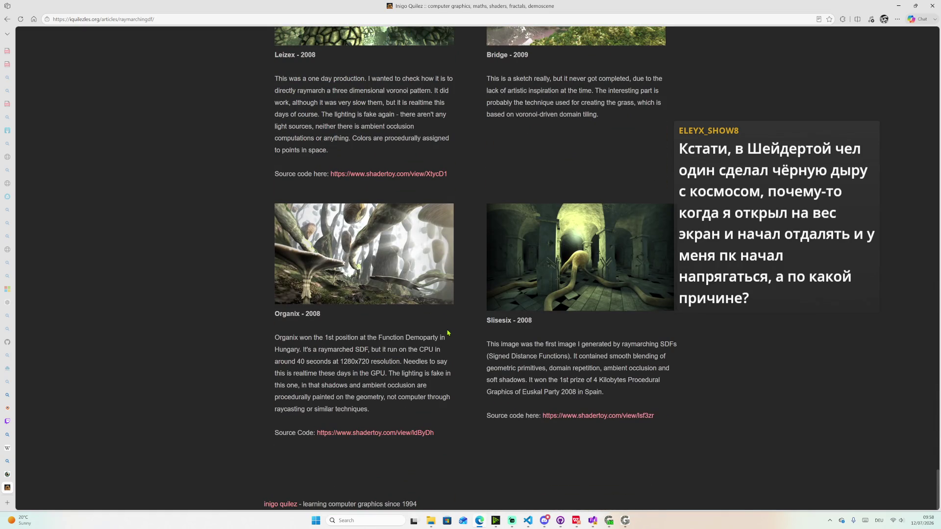
- Return to the top of the raymarching article and go back to the articles index
key("Home")
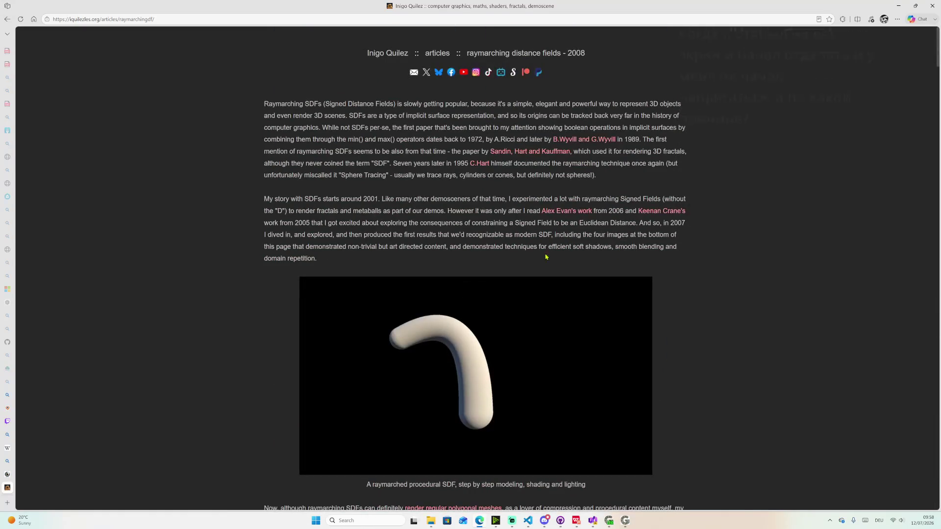
left_click(8, 20)
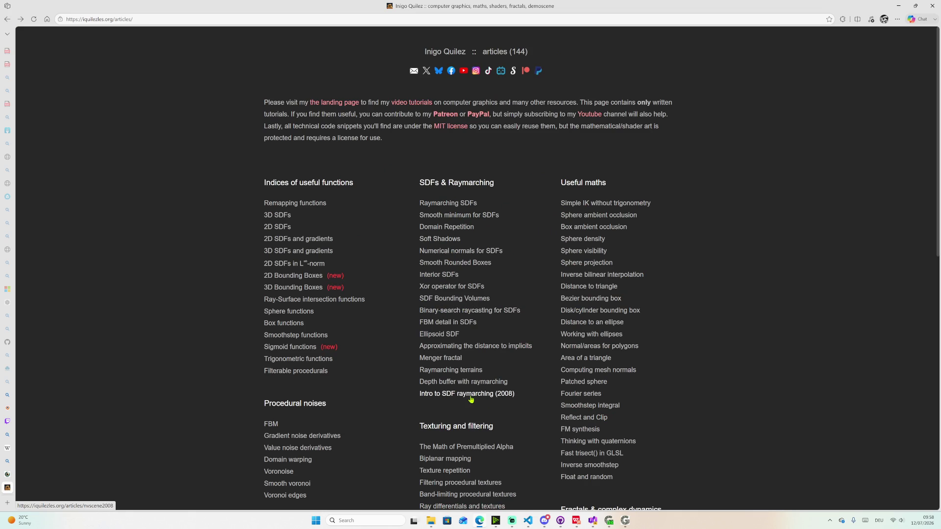
- Open the Rendering Worlds With Two Triangles article and its slides as a PDF
left_click(435, 397)
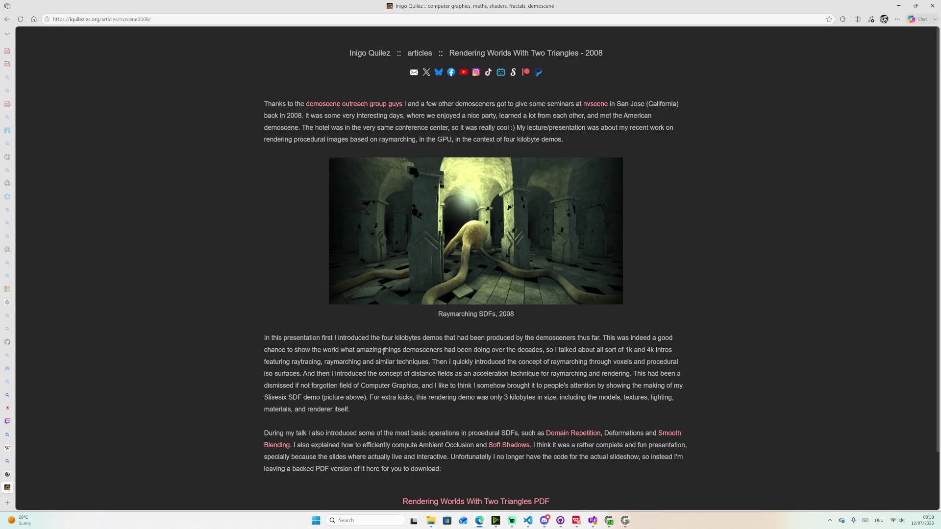
scroll(386, 351, "down", 1)
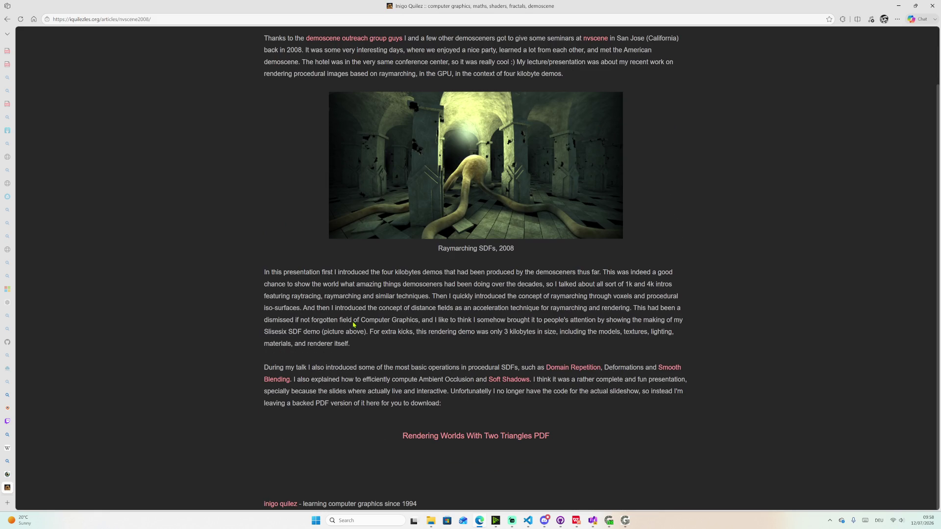
left_click(462, 437)
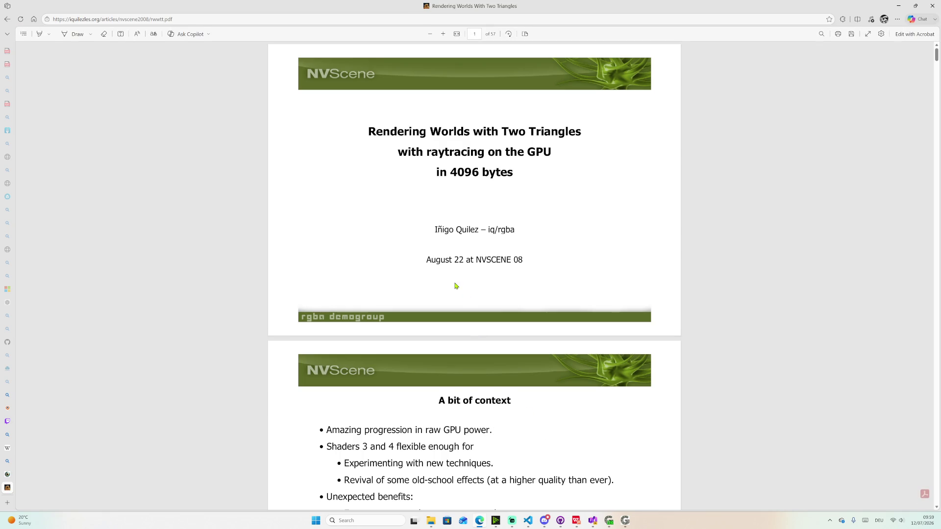
scroll(454, 285, "down", 3)
scroll(587, 376, "down", 15)
scroll(586, 376, "down", 15)
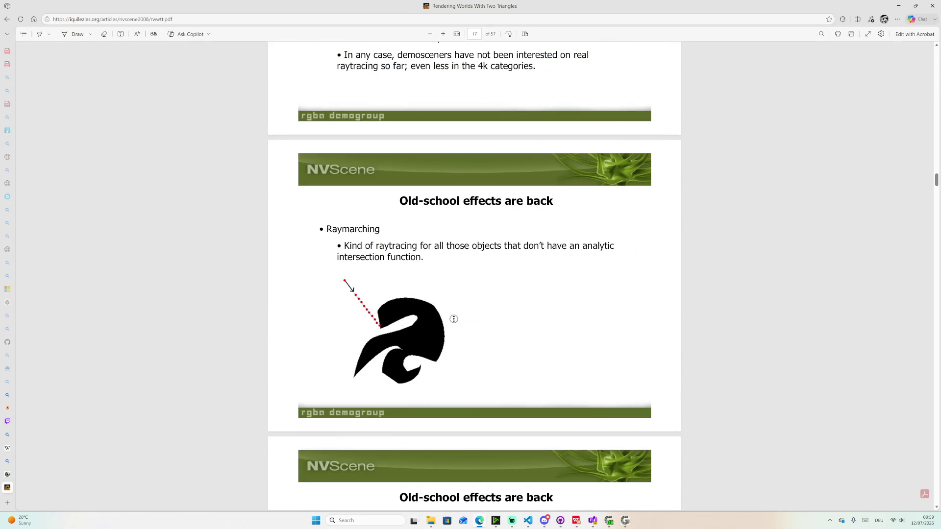
scroll(454, 323, "down", 5)
scroll(463, 320, "down", 3)
scroll(474, 318, "down", 13)
scroll(486, 314, "down", 7)
scroll(487, 314, "up", 5)
scroll(519, 330, "up", 5)
scroll(520, 295, "up", 3)
scroll(519, 200, "down", 1)
scroll(516, 239, "down", 2)
scroll(508, 294, "down", 3)
scroll(491, 346, "down", 2)
scroll(490, 347, "down", 15)
scroll(491, 346, "down", 3)
scroll(496, 313, "down", 12)
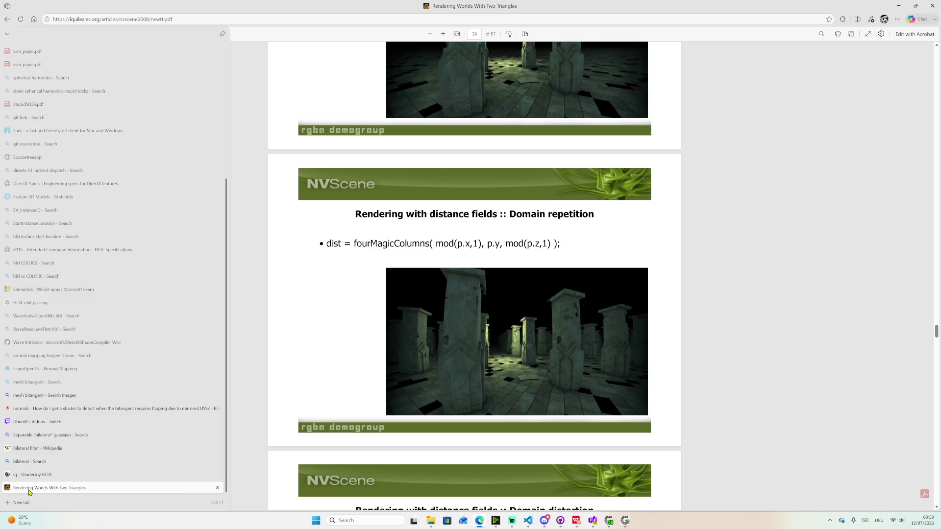
- Close the slides PDF, open the Selfie Girl shader and watch it render fullscreen
middle_click(30, 492)
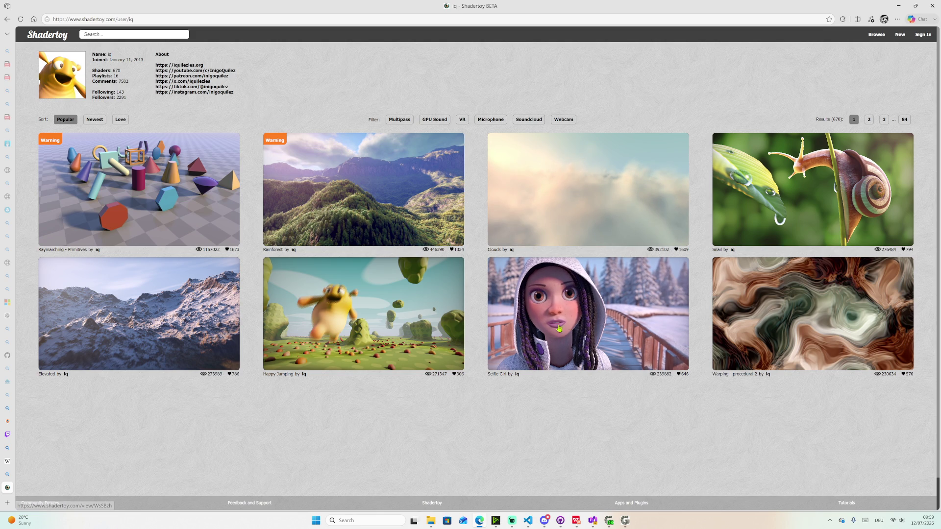
left_click(526, 350)
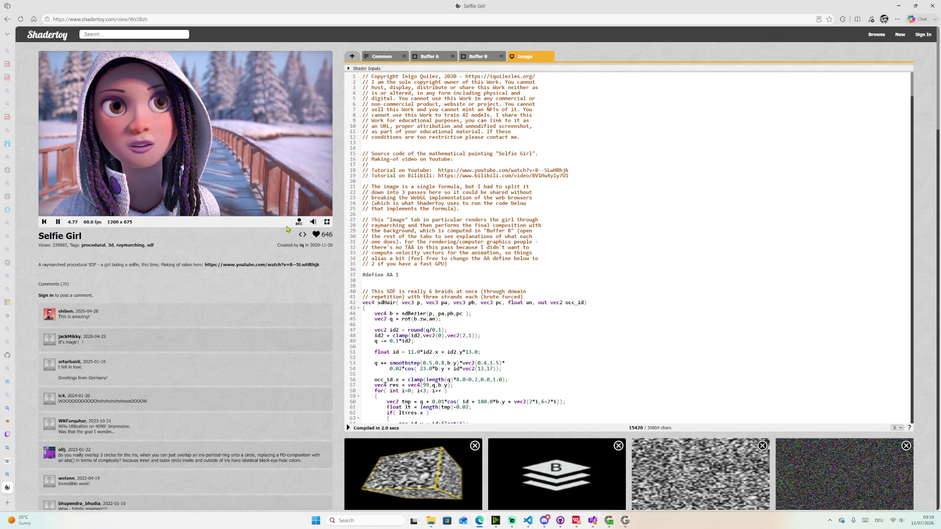
left_click(327, 221)
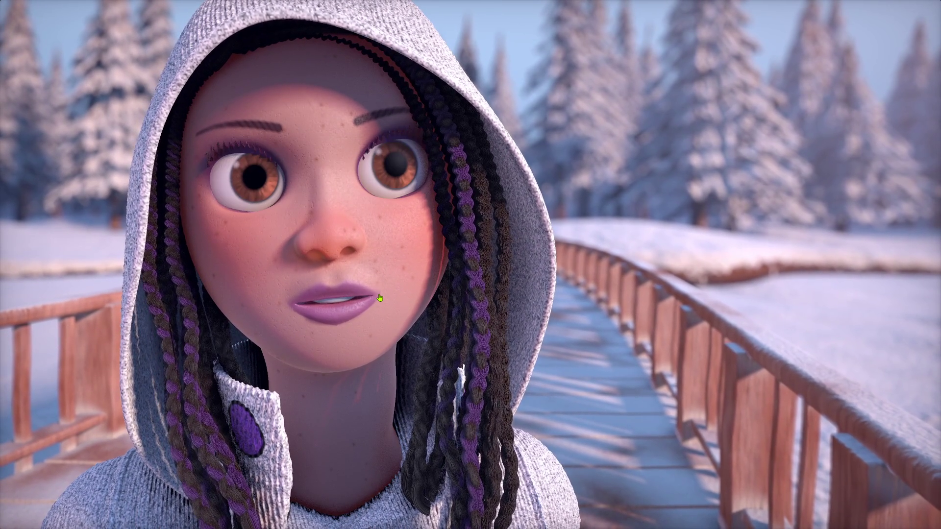
key("Escape")
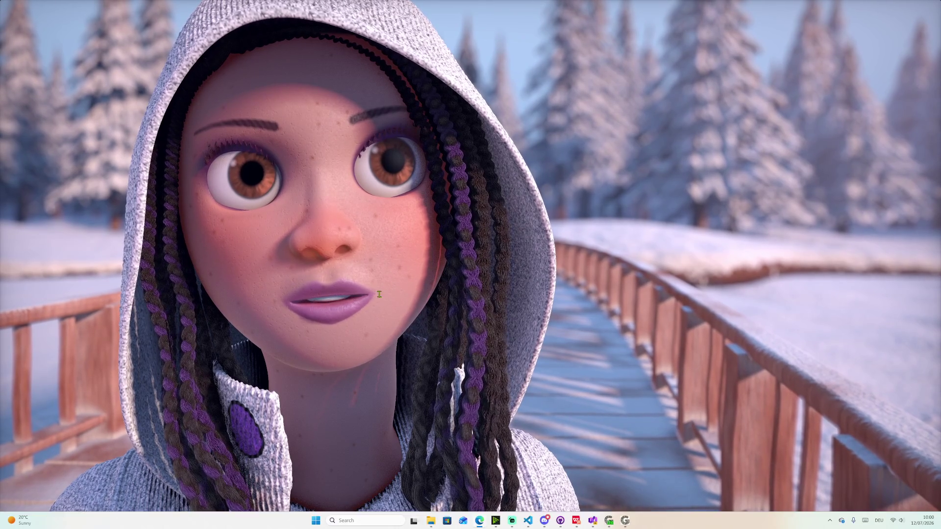
scroll(495, 270, "down", 10)
scroll(475, 164, "up", 5)
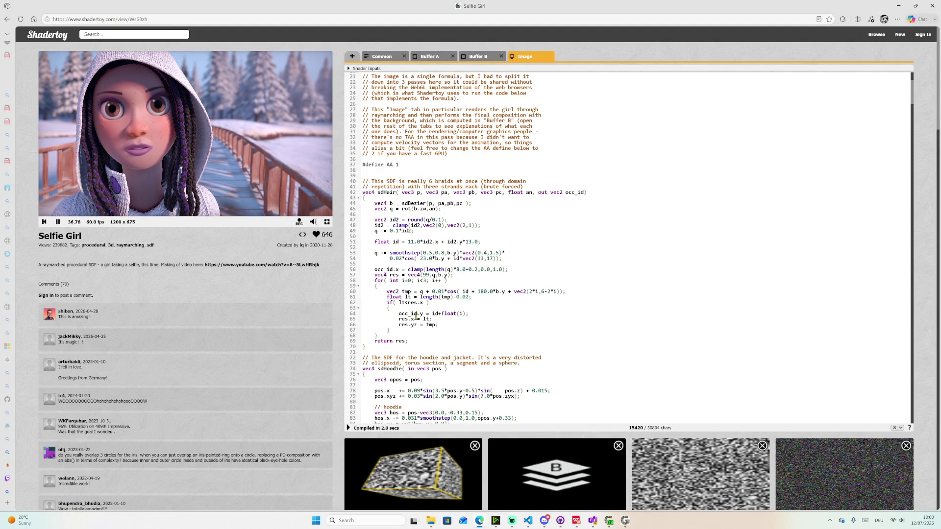
scroll(429, 250, "down", 3)
scroll(419, 228, "down", 3)
scroll(408, 203, "down", 3)
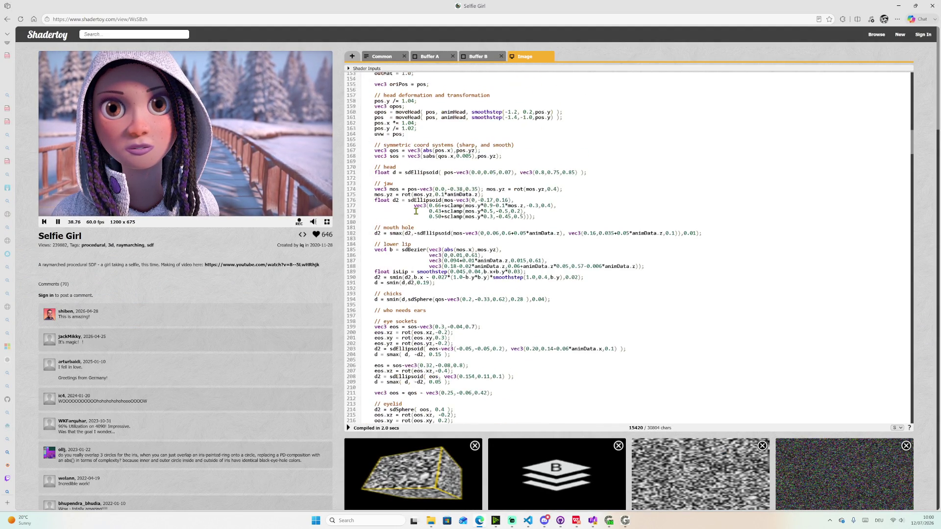
scroll(399, 180, "down", 3)
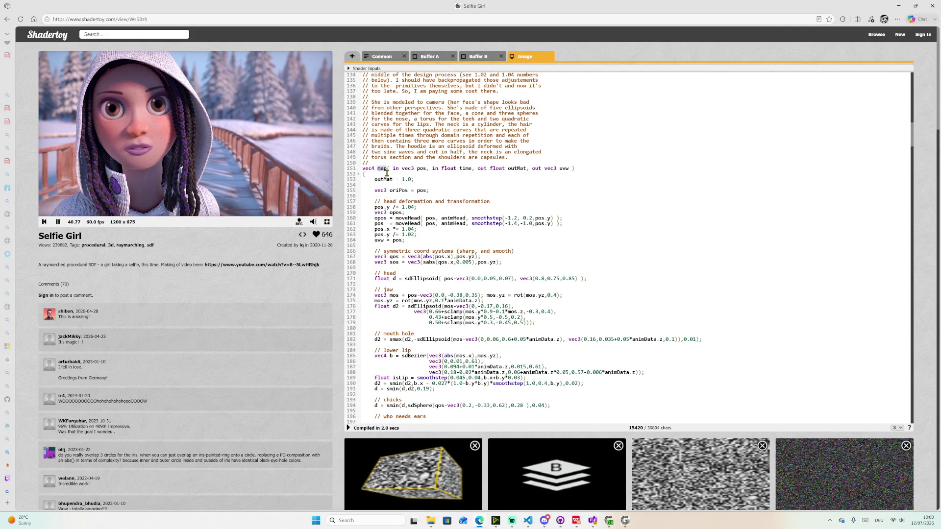
left_click_drag(386, 169, 413, 312)
scroll(403, 243, "down", 2)
scroll(409, 280, "down", 5)
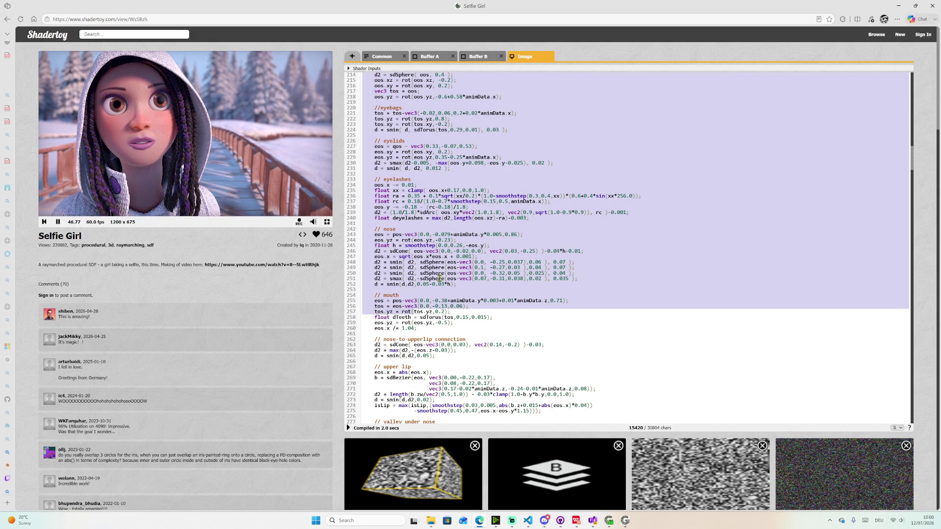
scroll(439, 279, "down", 2)
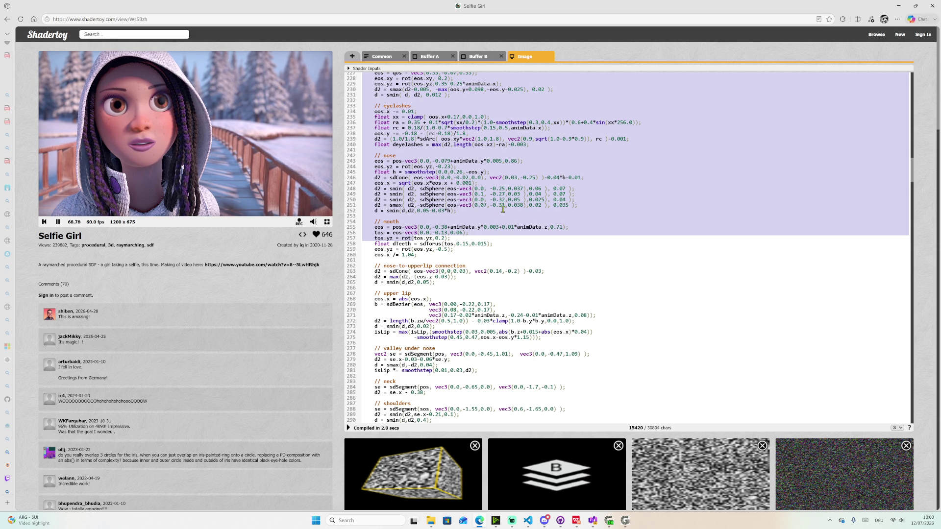
scroll(500, 268, "down", 2)
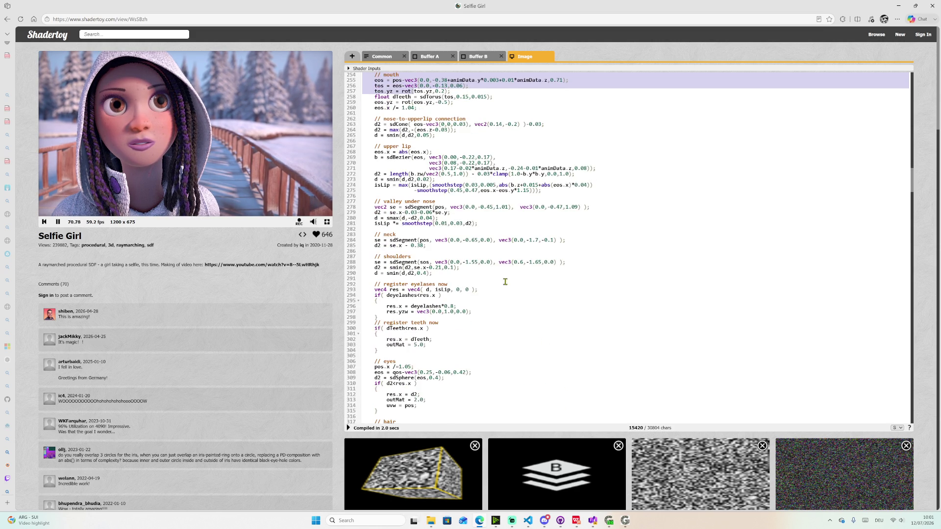
scroll(489, 286, "down", 2)
scroll(478, 305, "down", 1)
scroll(468, 324, "down", 1)
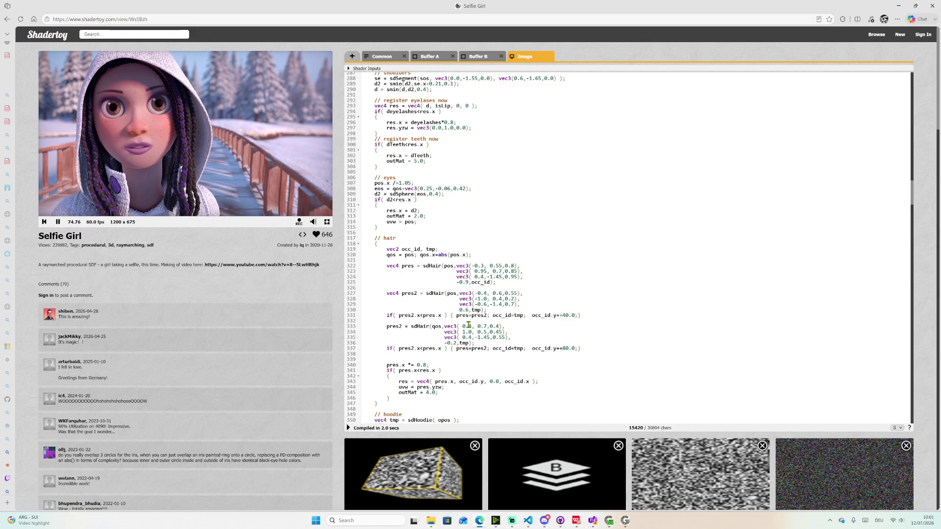
scroll(468, 325, "down", 1)
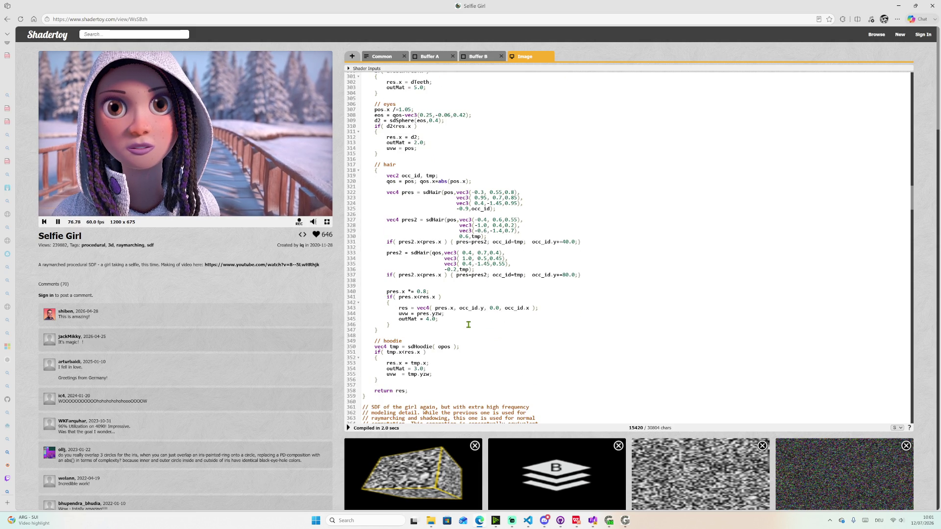
scroll(468, 324, "up", 2)
scroll(468, 324, "up", 2)
scroll(471, 326, "up", 2)
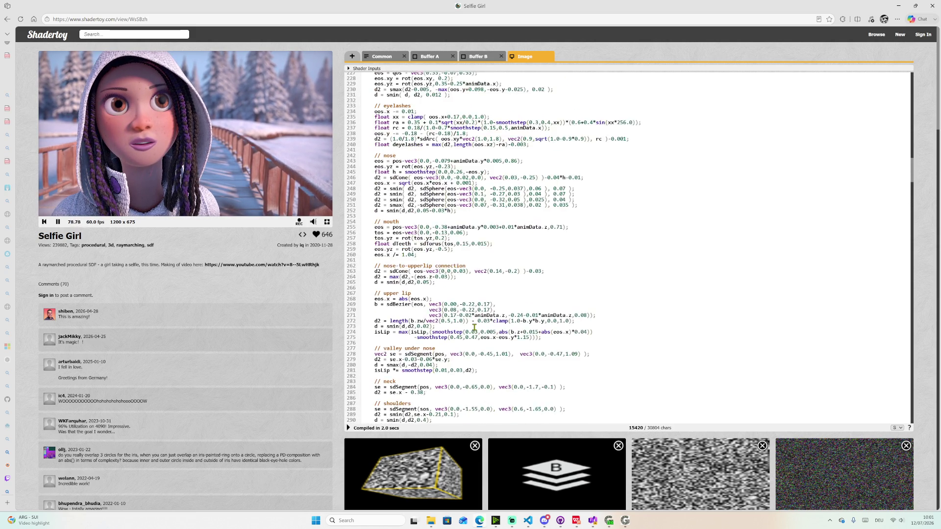
scroll(474, 328, "up", 2)
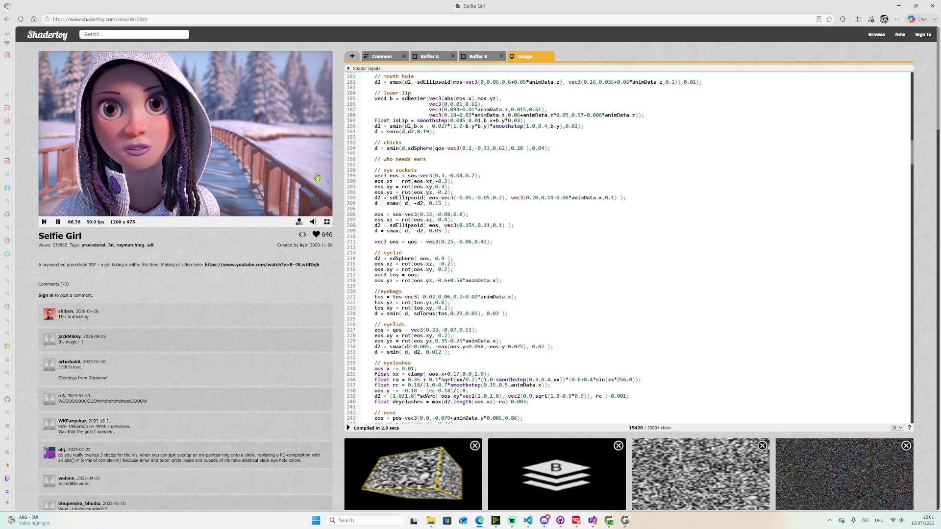
- Pause the Selfie Girl shader animation with the Alt+Down shortcut
key("alt+Down")
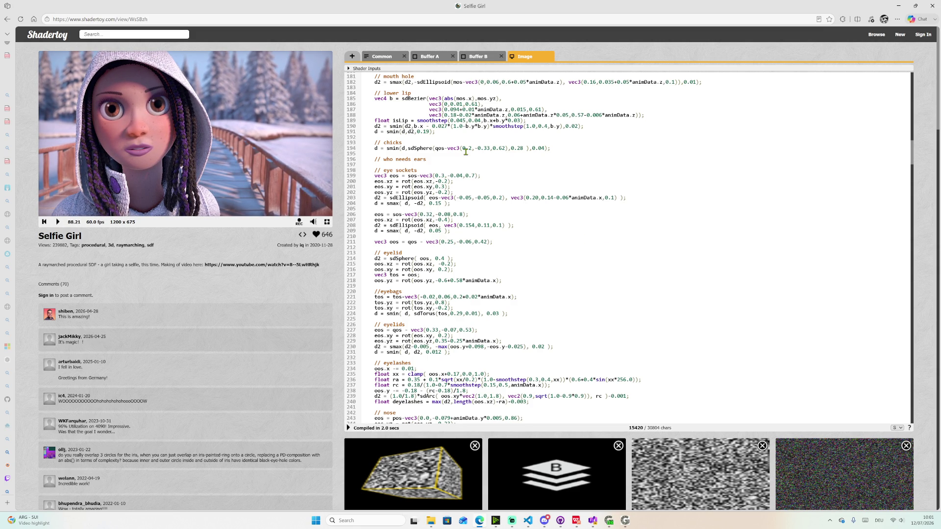
scroll(495, 169, "up", 2)
scroll(442, 177, "up", 2)
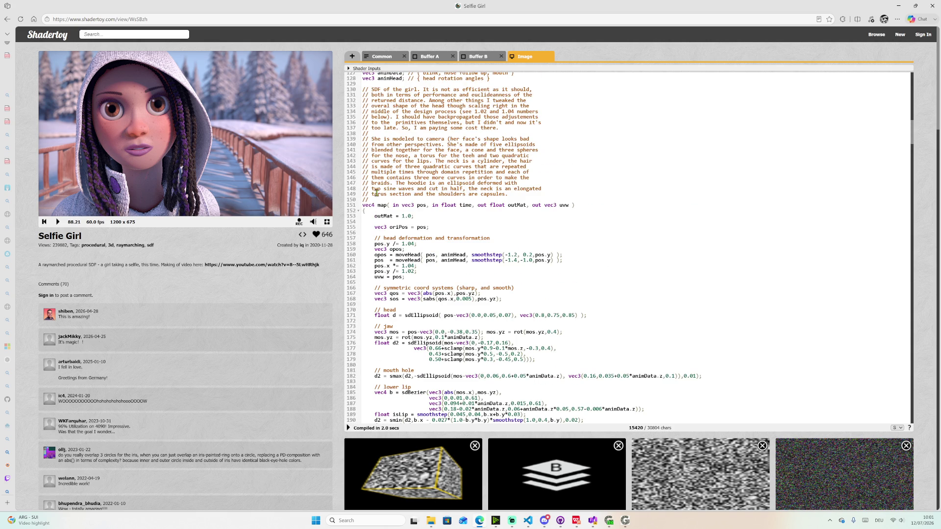
double_click(381, 206)
scroll(590, 271, "down", 5)
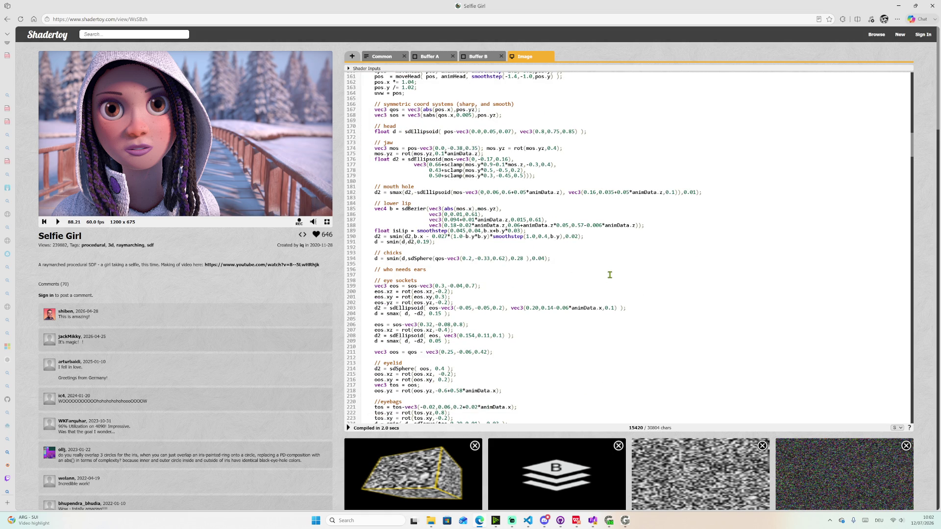
scroll(610, 274, "down", 2)
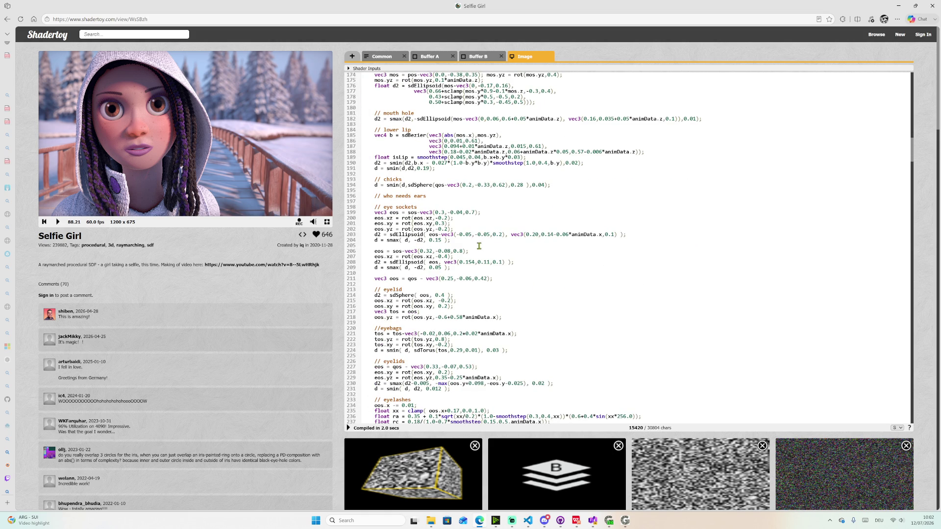
- Watch Selfie Girl full screen, leave fullscreen, then go to the Happy Jumping shader page
left_click(328, 222)
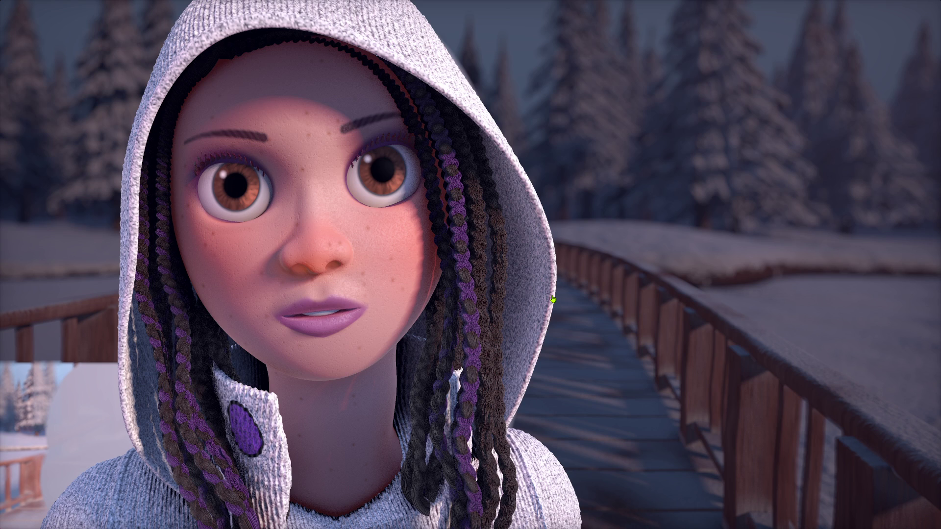
key("Escape")
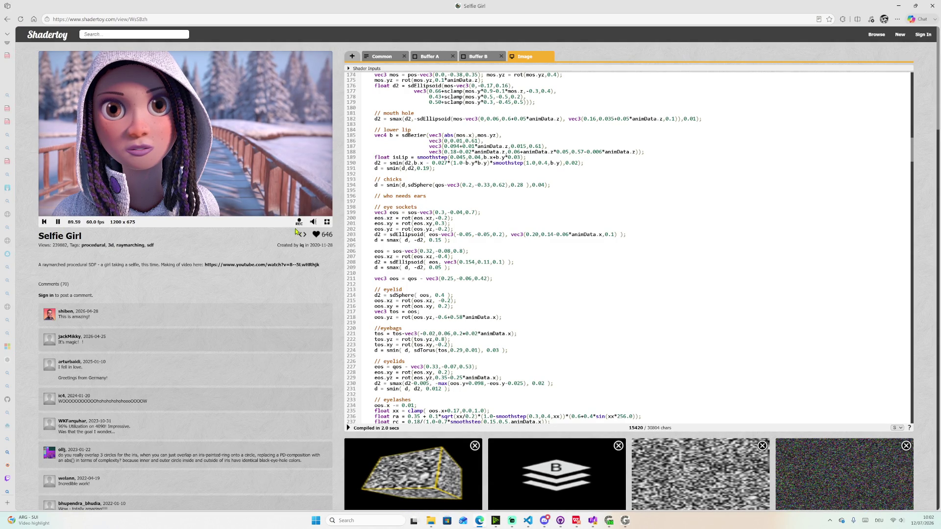
scroll(564, 250, "down", 3)
scroll(563, 252, "down", 3)
scroll(514, 304, "down", 2)
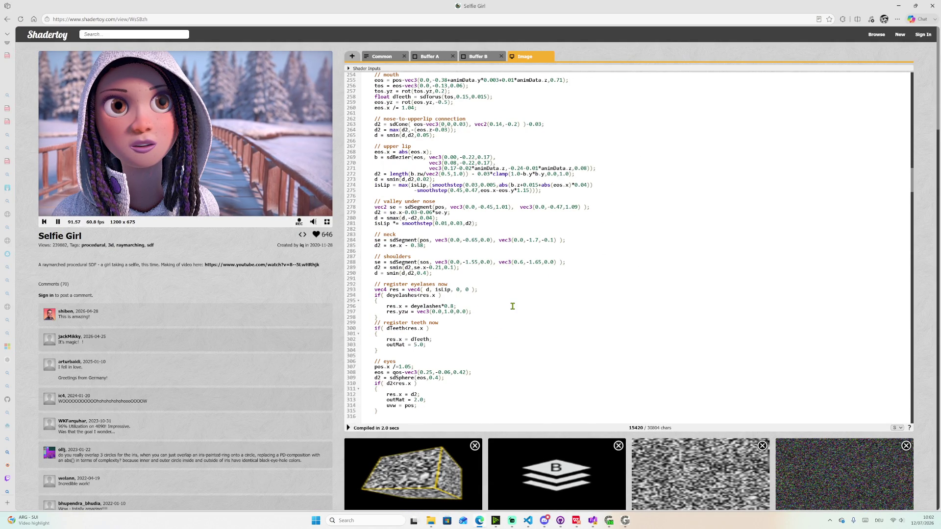
scroll(513, 306, "up", 2)
scroll(511, 304, "up", 2)
scroll(508, 298, "up", 2)
scroll(498, 290, "up", 2)
scroll(499, 289, "up", 2)
scroll(500, 290, "up", 3)
scroll(504, 289, "up", 3)
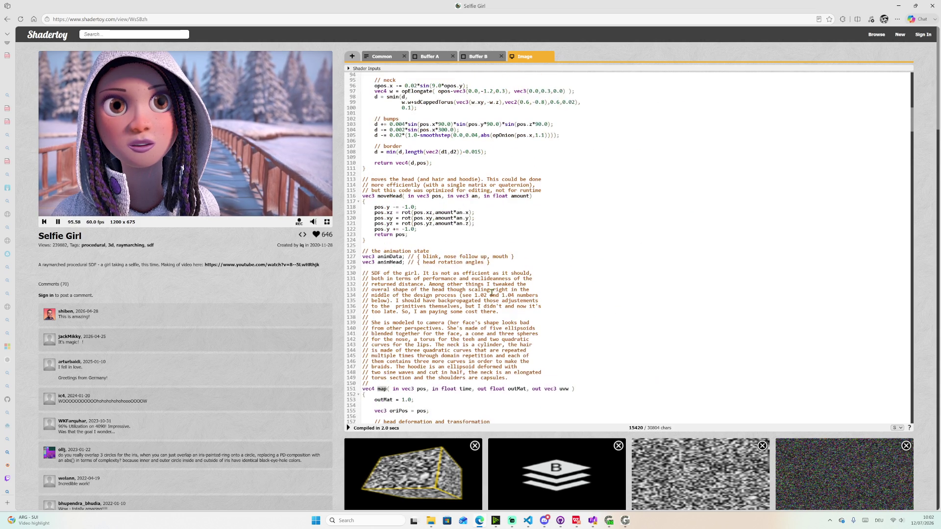
scroll(504, 283, "up", 3)
scroll(502, 257, "up", 3)
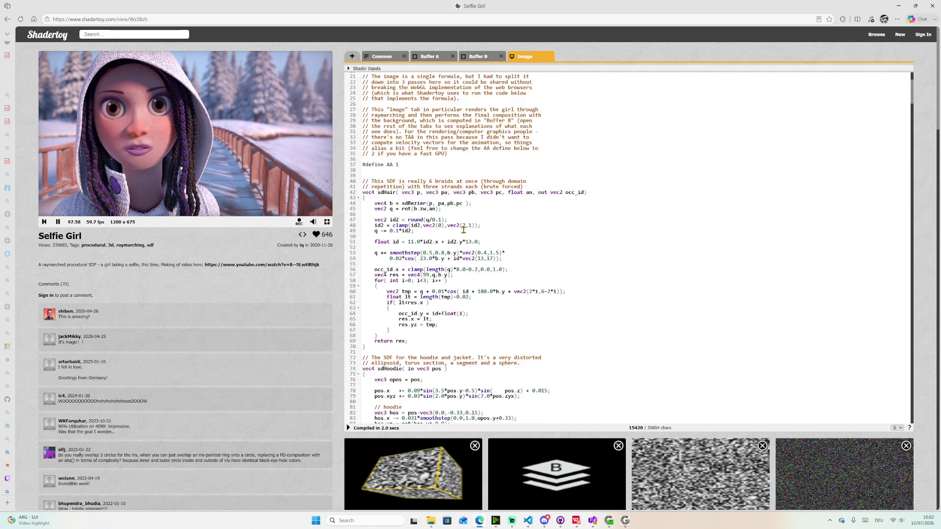
scroll(498, 231, "up", 2)
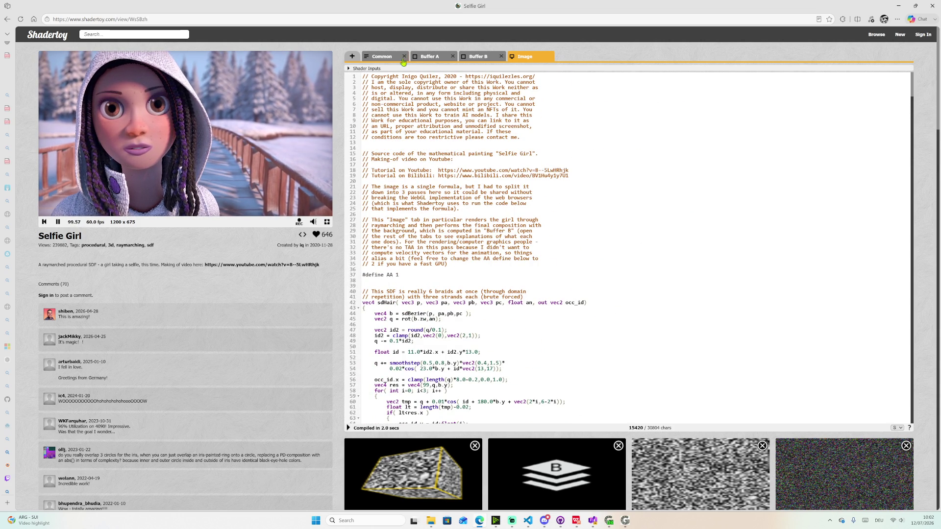
left_click(6, 19)
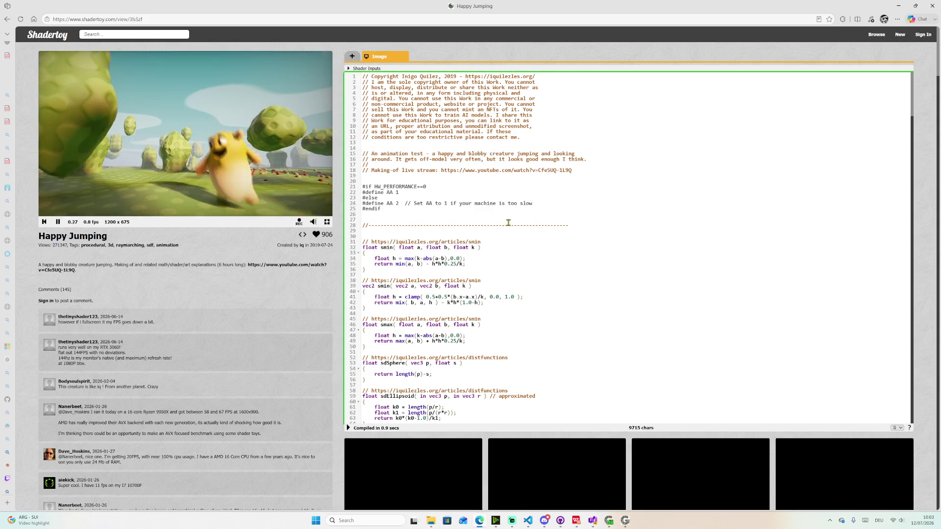
left_click_drag(388, 249, 475, 365)
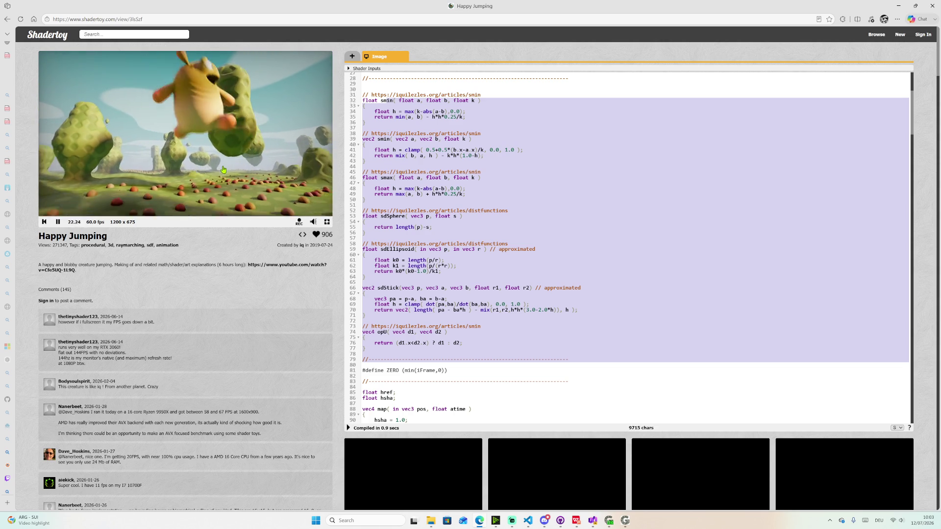
- Play the Happy Jumping animation full screen
left_click(328, 222)
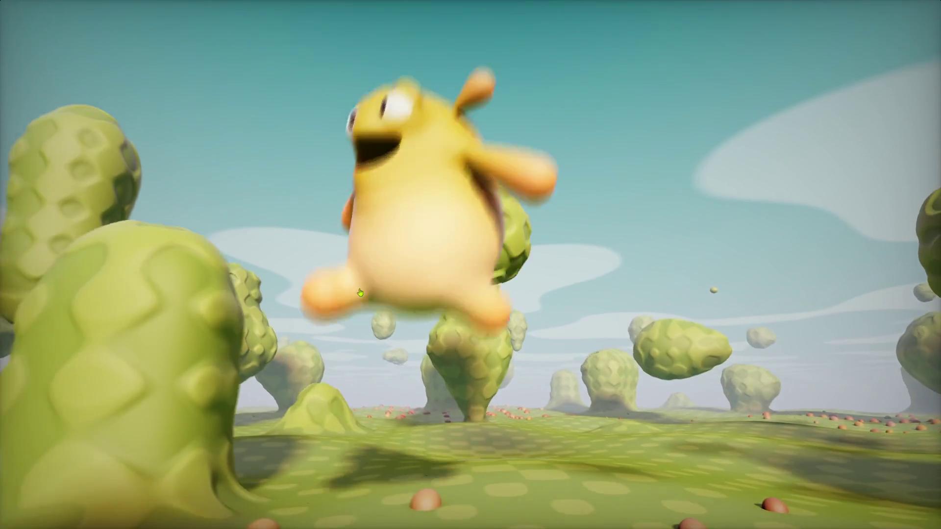
- Leave the full-screen Happy Jumping animation view with Esc
key("Escape")
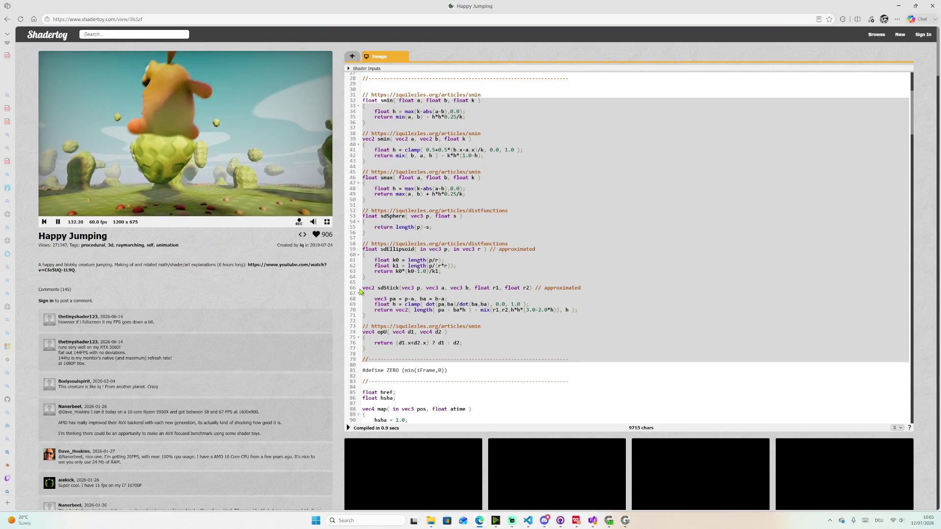
- Highlight the smooth-minimum helper functions and the smin function body in the code
left_click(614, 249)
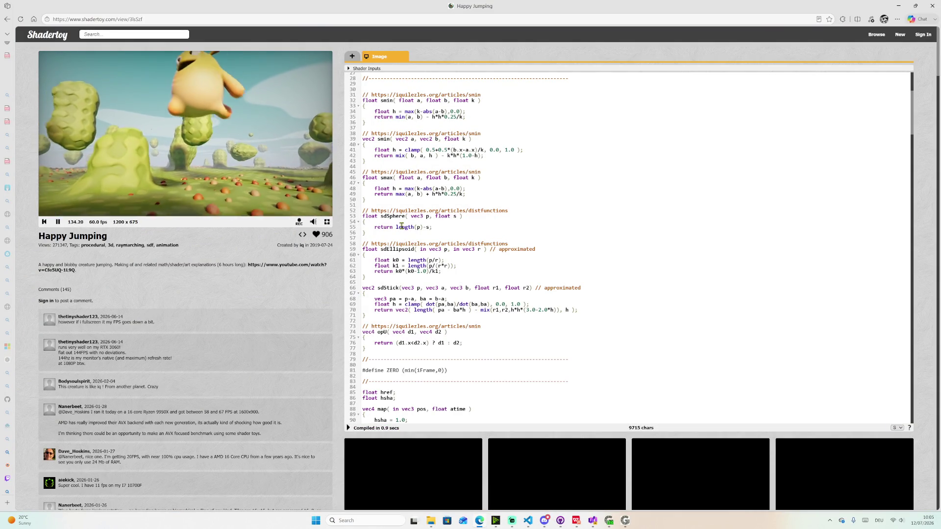
scroll(456, 281, "up", 2)
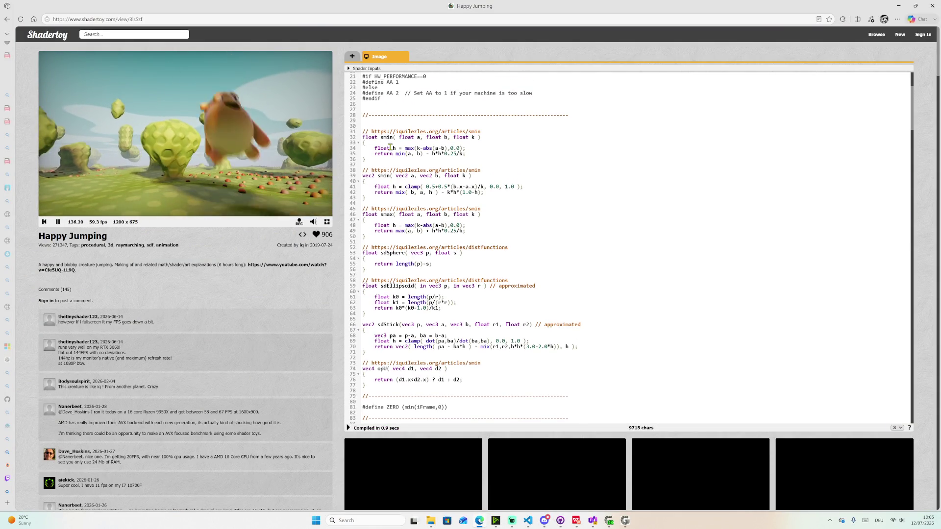
mouse_move(362, 132)
left_mouse_down()
mouse_move(449, 266)
mouse_move(463, 358)
left_mouse_up()
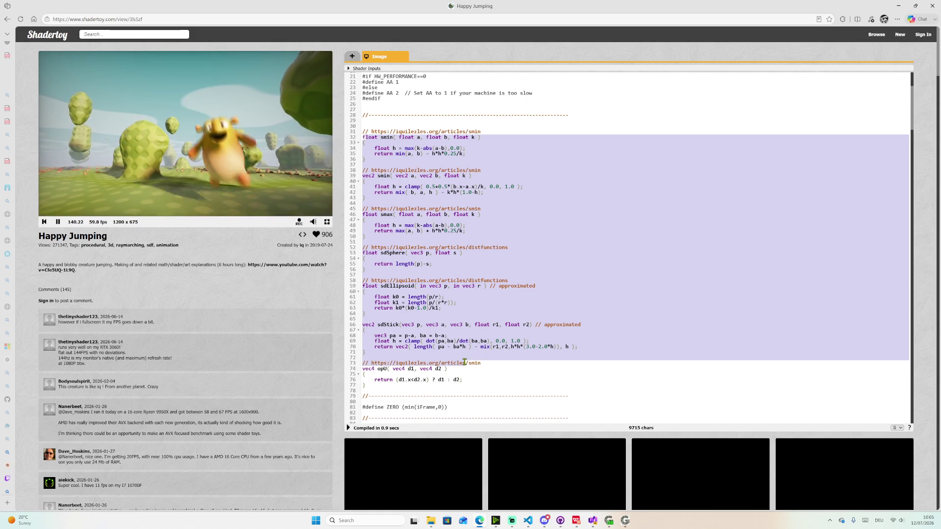
left_click(396, 150)
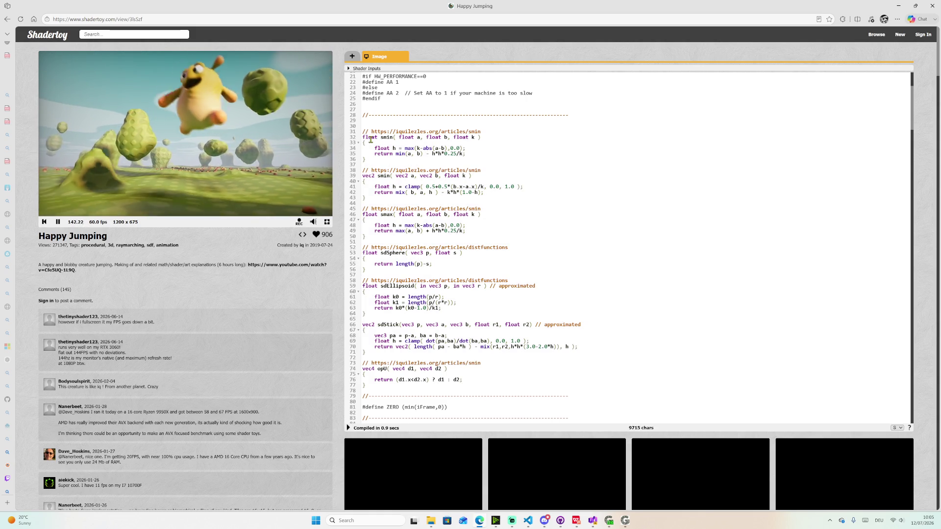
mouse_move(362, 137)
left_mouse_down()
mouse_move(418, 170)
mouse_move(423, 164)
left_mouse_up()
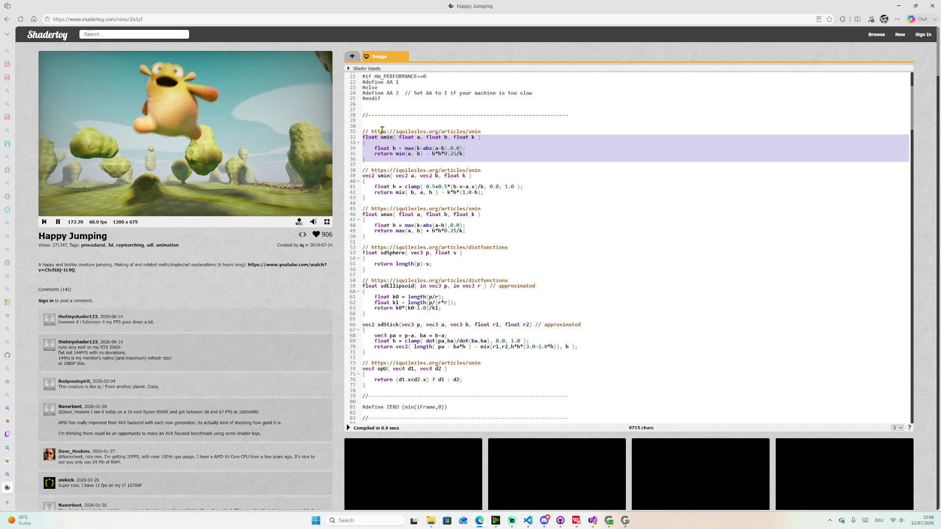
- Copy the smin article address from the code comment and focus the address bar
left_click_drag(441, 126, 475, 130)
double_click(475, 131)
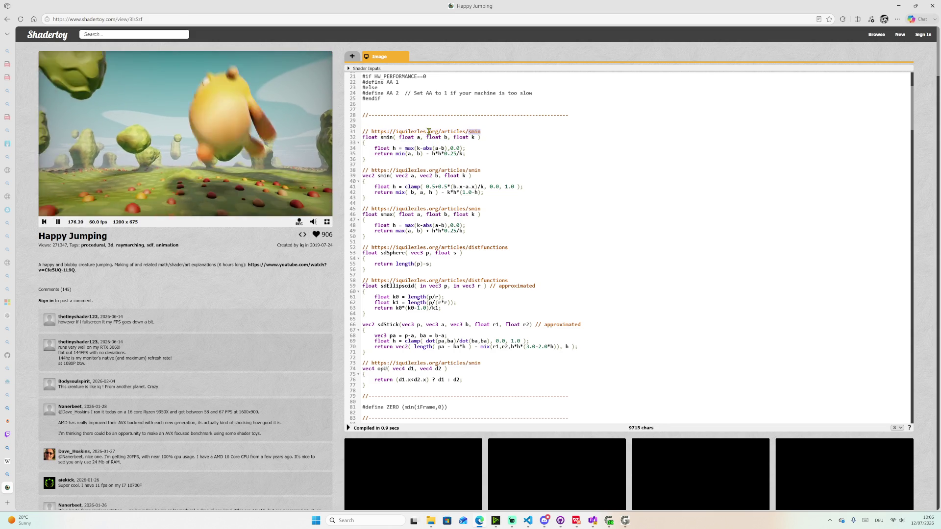
key("ctrl+c")
left_click(361, 20)
- Load the pasted smooth minimum article and follow its basic primitives link to the distance functions article
key("ctrl+v")
key("Return")
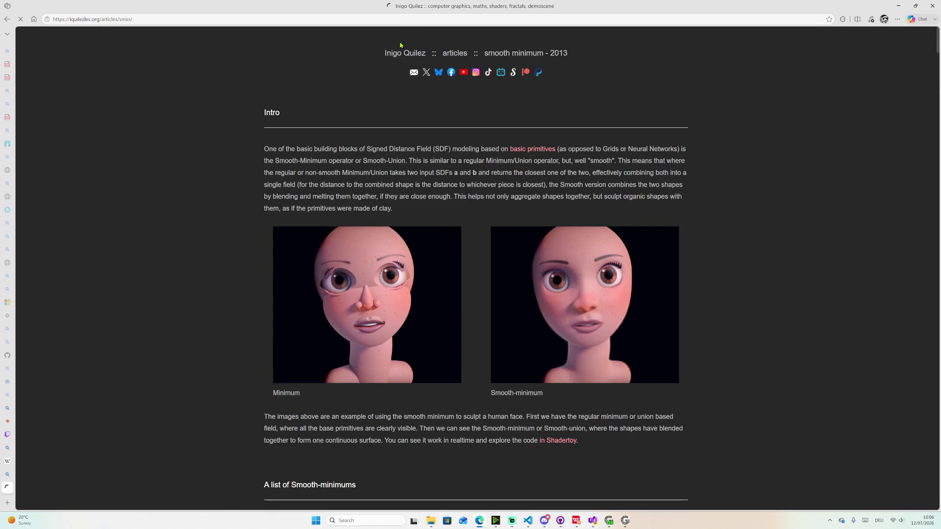
scroll(298, 129, "down", 5)
scroll(365, 110, "up", 4)
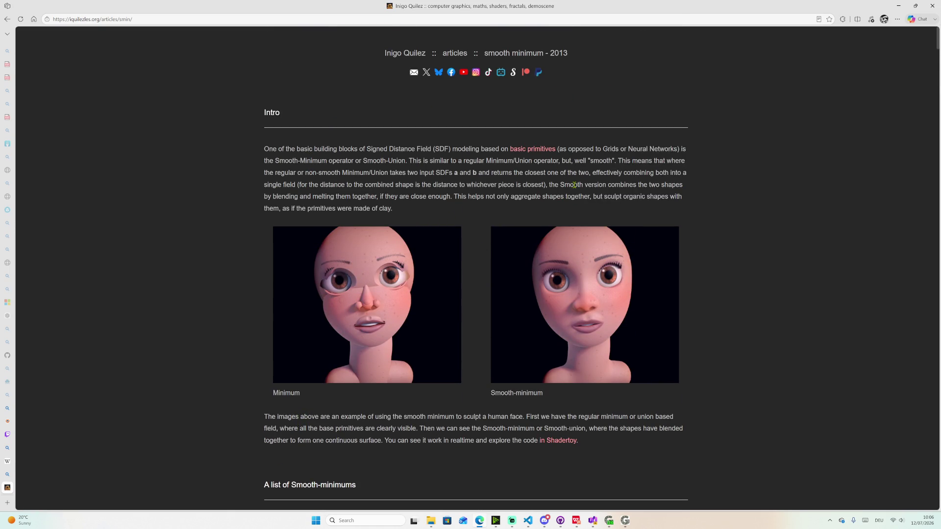
scroll(571, 315, "down", 1)
scroll(564, 267, "down", 4)
scroll(564, 265, "down", 5)
scroll(565, 265, "down", 4)
scroll(564, 265, "down", 1)
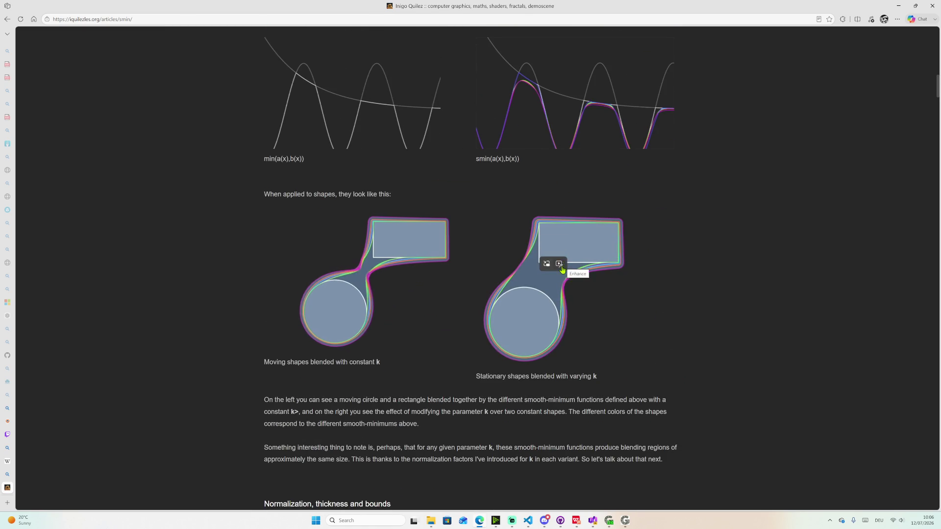
scroll(655, 359, "up", 5)
scroll(529, 144, "up", 10)
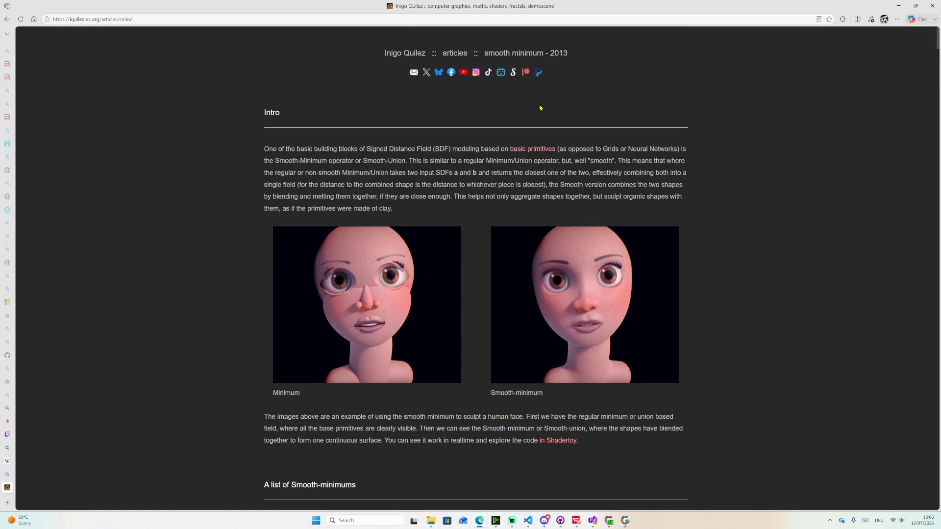
left_click(535, 149)
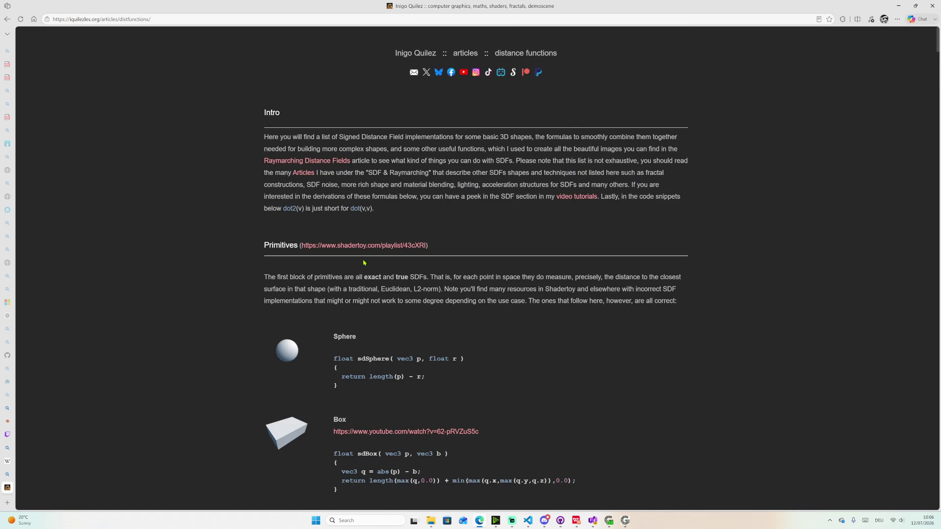
scroll(516, 272, "down", 2)
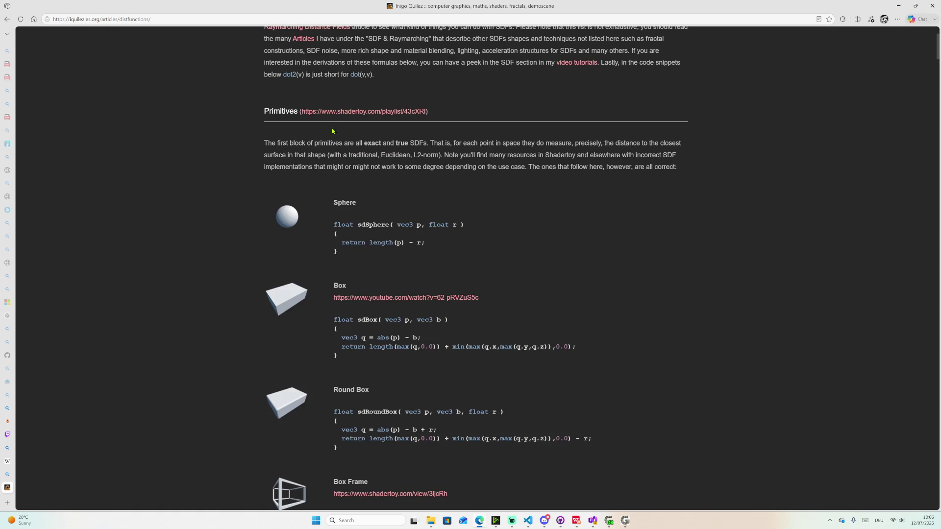
scroll(404, 110, "down", 2)
scroll(490, 91, "down", 3)
scroll(461, 196, "down", 7)
scroll(460, 196, "down", 1)
scroll(647, 196, "down", 5)
scroll(648, 204, "down", 2)
scroll(646, 217, "down", 5)
scroll(646, 217, "down", 4)
scroll(643, 206, "down", 5)
scroll(655, 178, "down", 2)
scroll(654, 187, "down", 2)
scroll(658, 193, "down", 2)
scroll(658, 193, "down", 3)
scroll(657, 193, "down", 3)
scroll(698, 189, "down", 5)
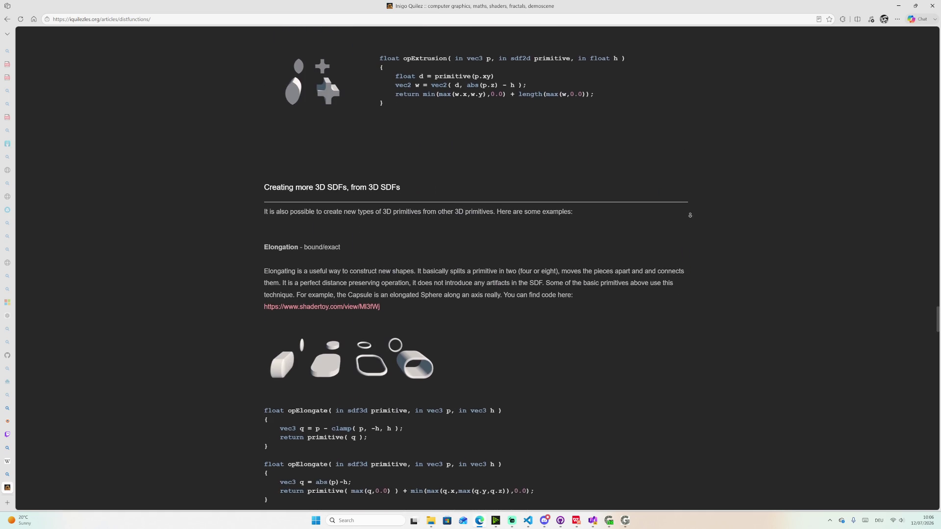
scroll(292, 255, "down", 1)
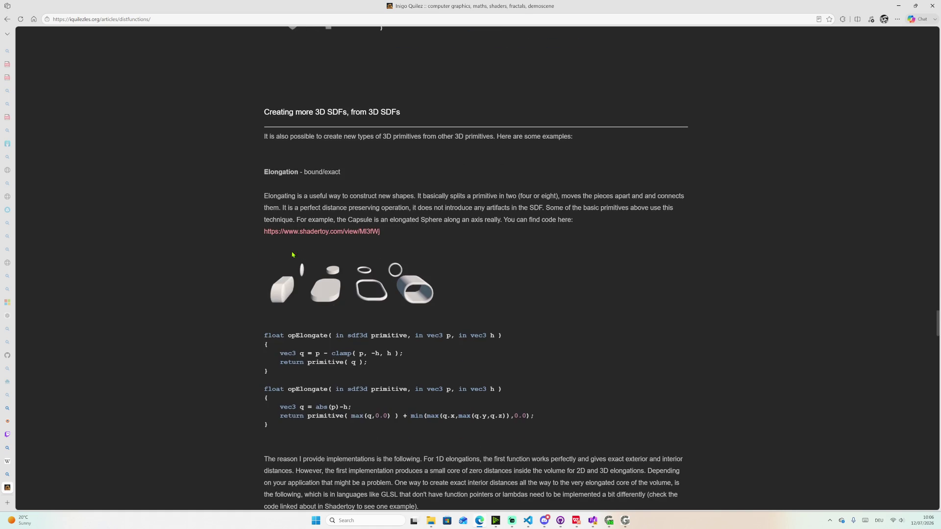
scroll(316, 254, "down", 2)
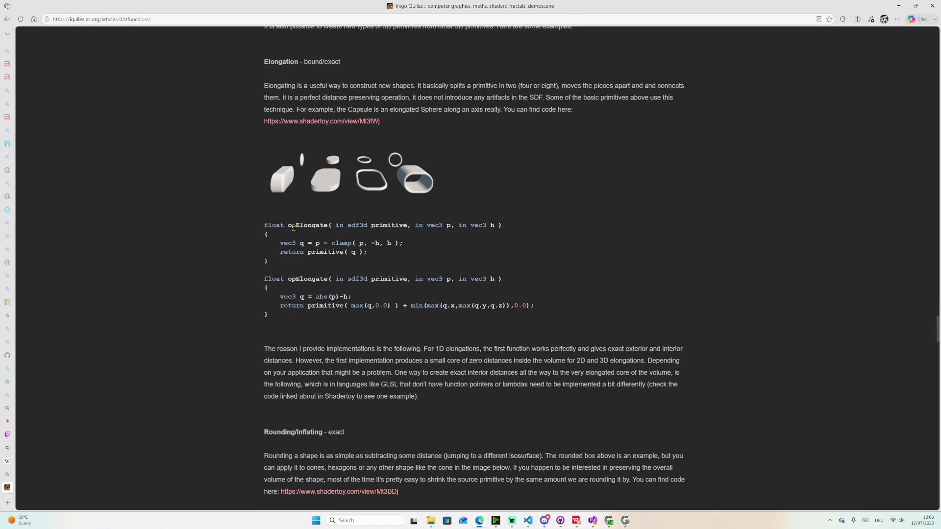
scroll(366, 278, "down", 3)
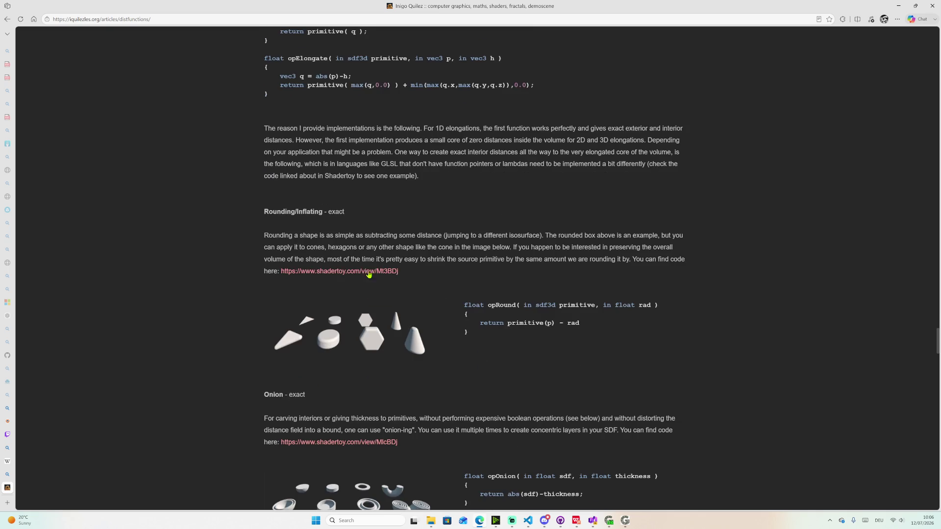
scroll(366, 264, "down", 2)
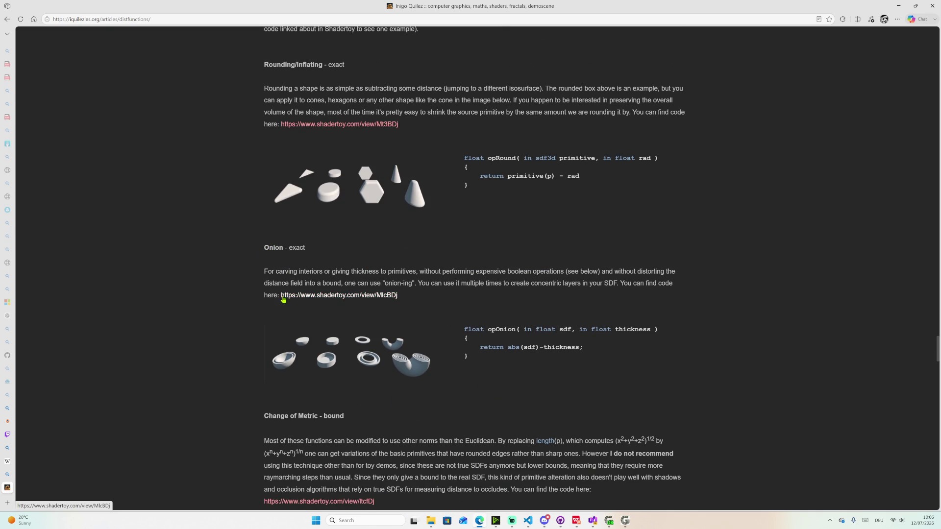
scroll(313, 249, "down", 3)
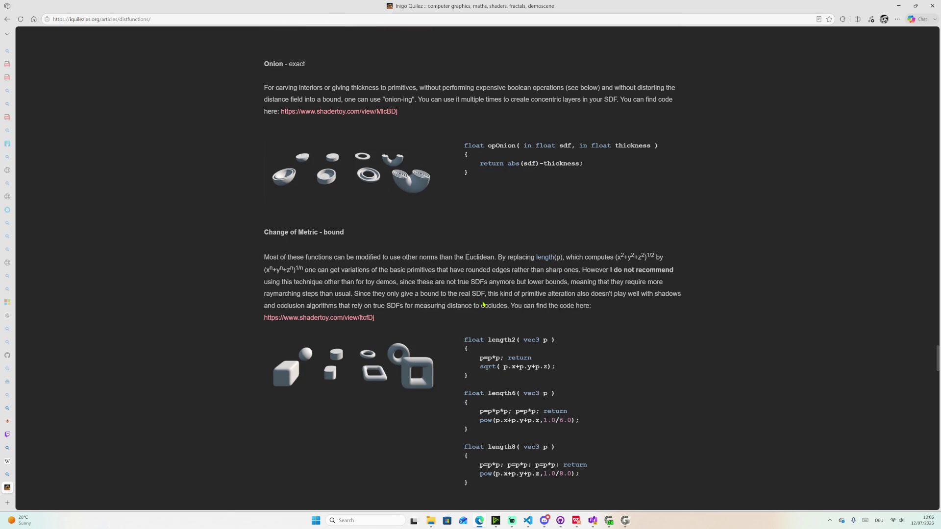
scroll(361, 267, "down", 3)
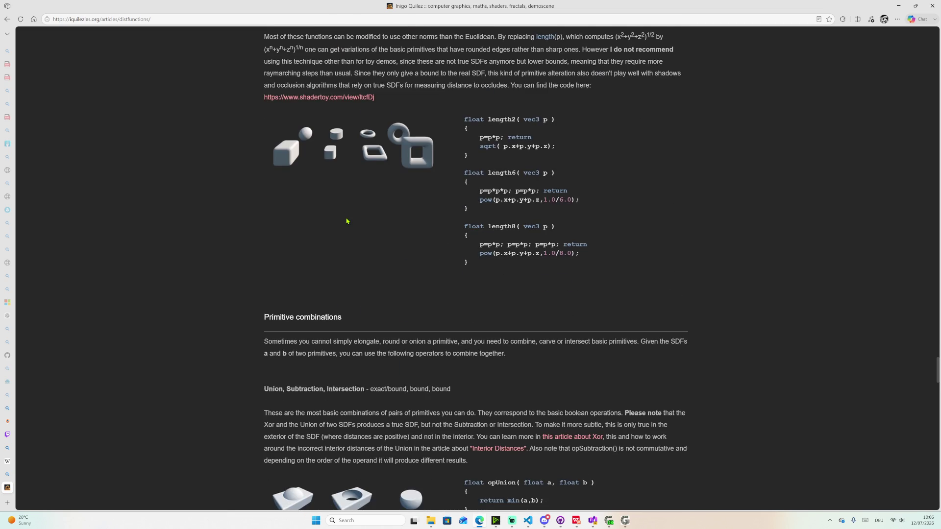
scroll(347, 218, "down", 2)
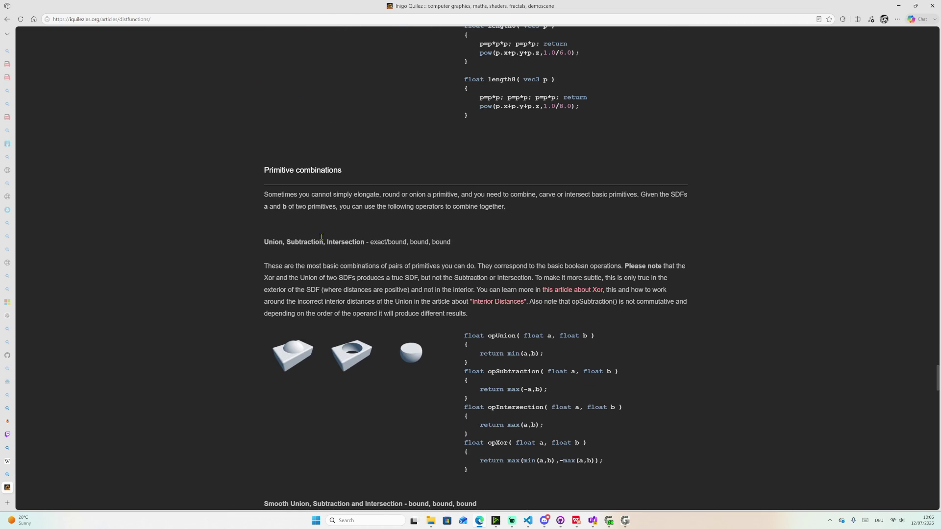
scroll(309, 180, "down", 1)
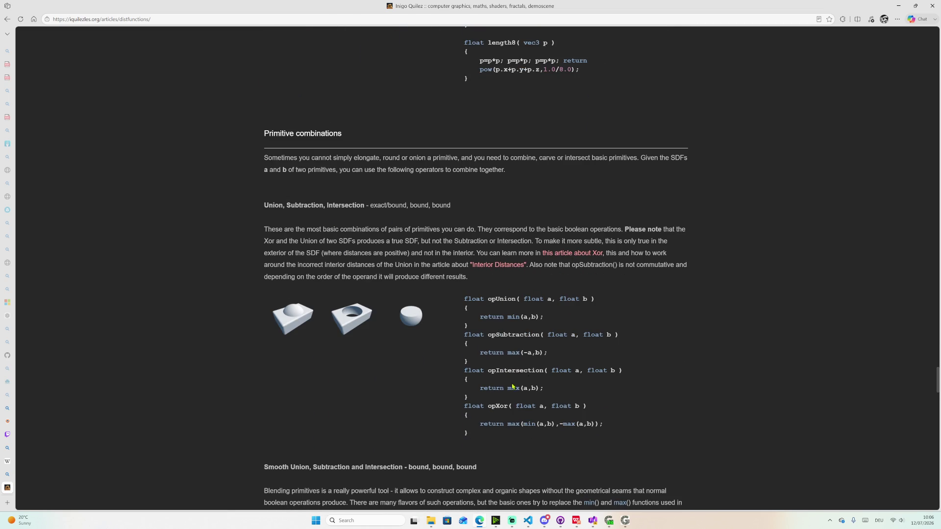
scroll(566, 392, "down", 3)
scroll(510, 336, "down", 2)
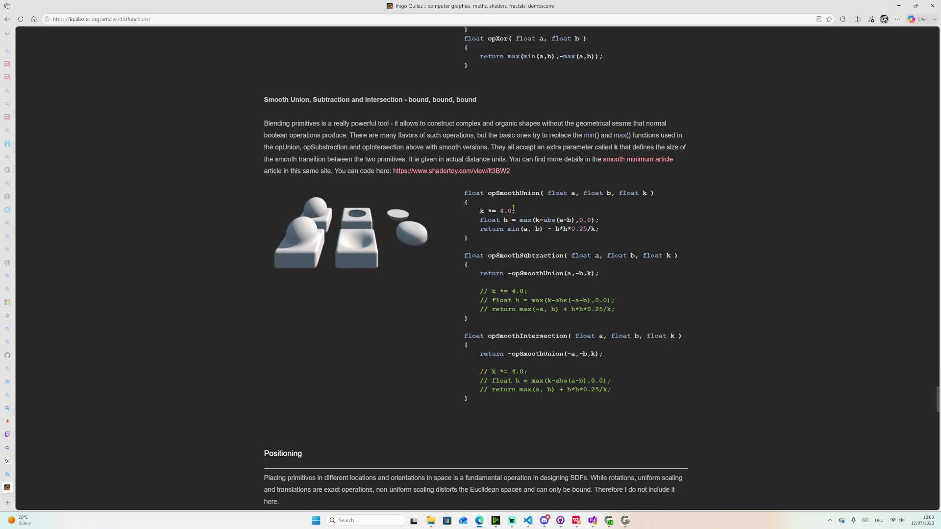
- Briefly select the opSmoothUnion code, clear it, and switch to the SIGGRAPH denoise slides
left_click_drag(493, 209, 559, 188)
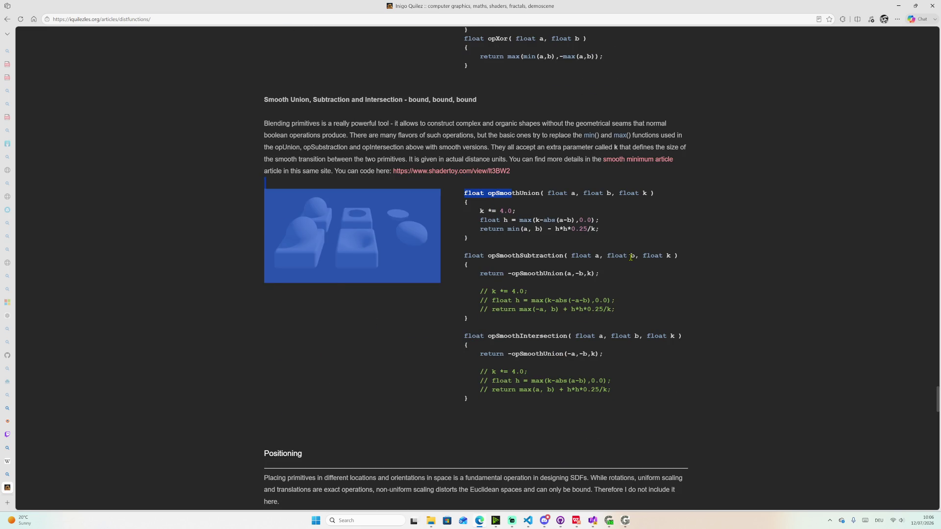
left_click(557, 257)
scroll(620, 301, "down", 3)
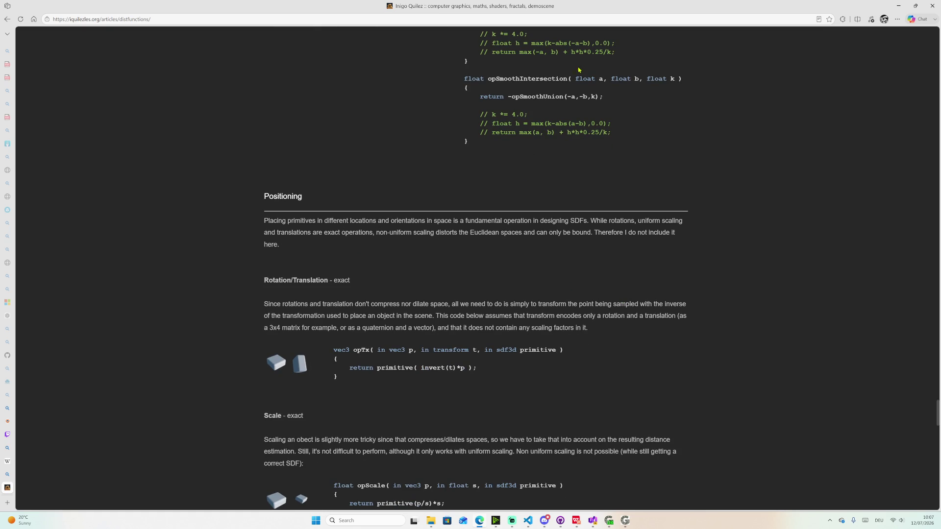
scroll(267, 279, "down", 5)
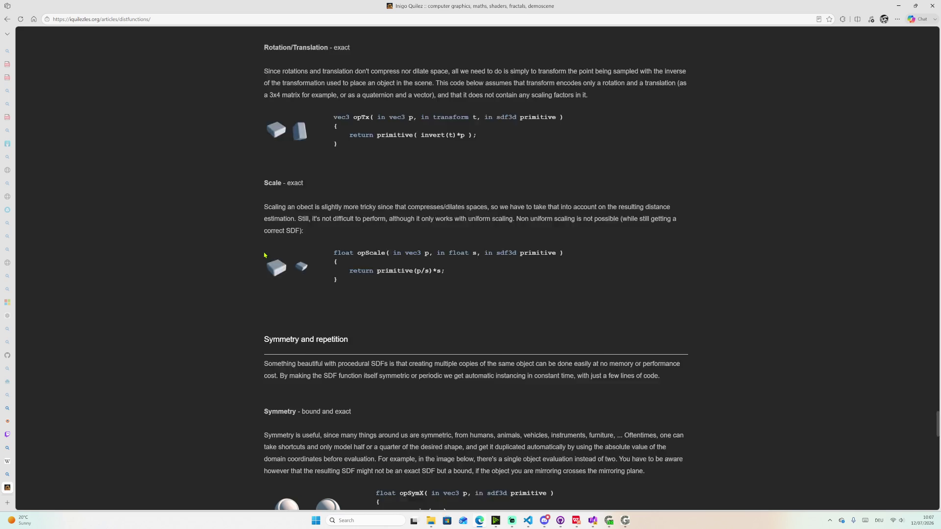
scroll(295, 233, "up", 3)
scroll(372, 273, "up", 1)
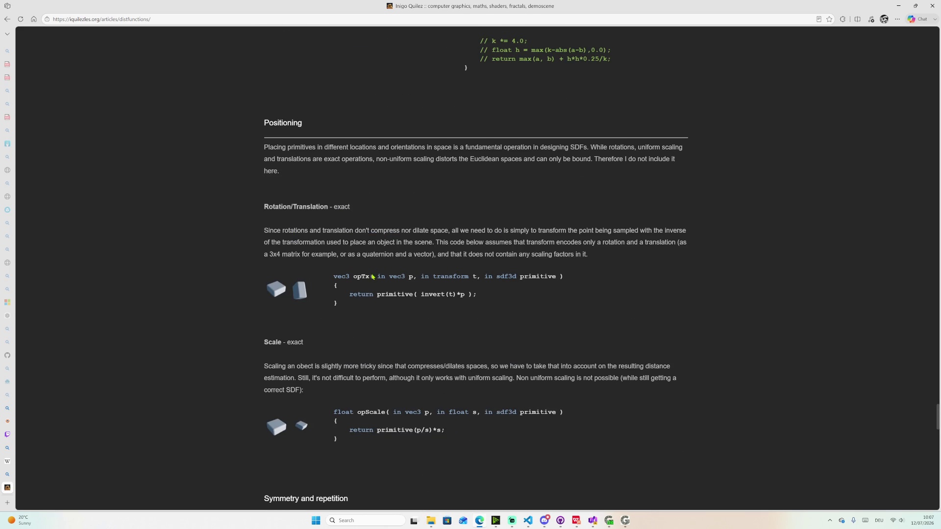
scroll(389, 400, "down", 3)
scroll(390, 390, "down", 2)
scroll(390, 382, "down", 2)
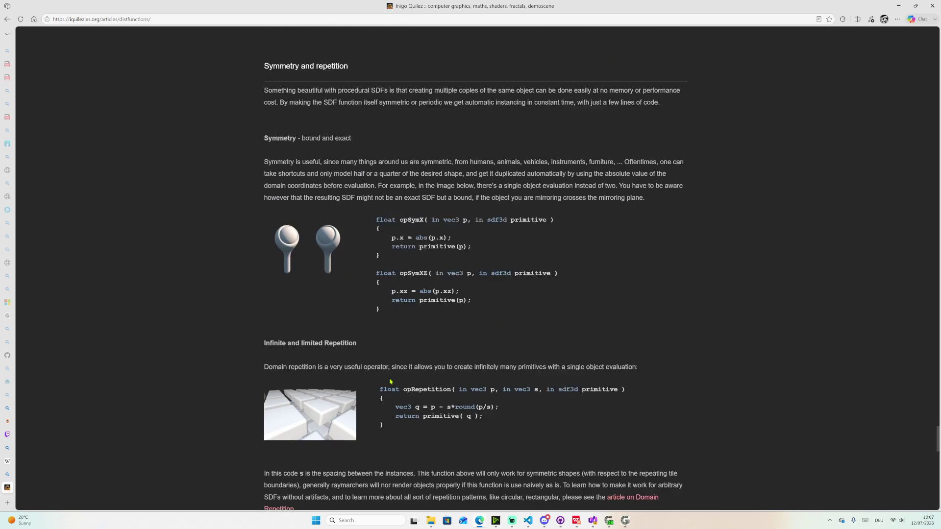
scroll(390, 381, "down", 1)
scroll(386, 376, "down", 2)
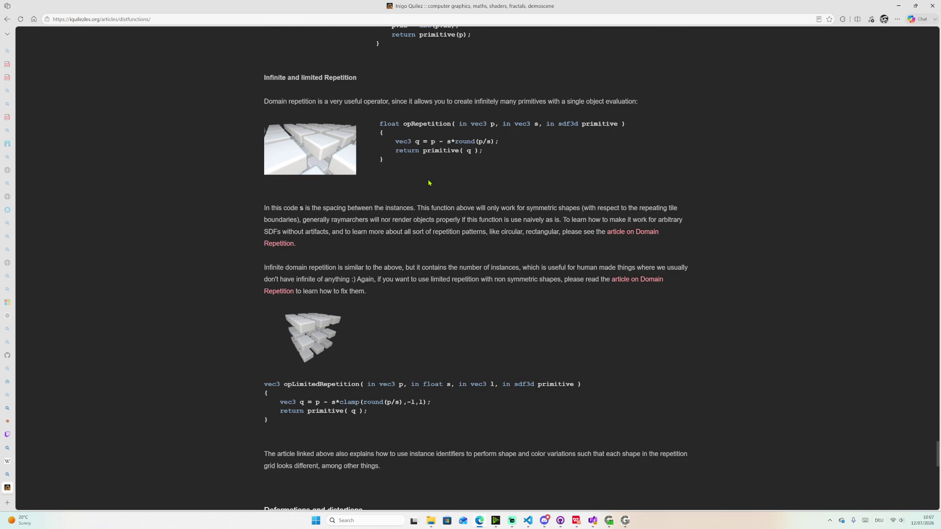
scroll(429, 182, "down", 2)
scroll(429, 204, "down", 4)
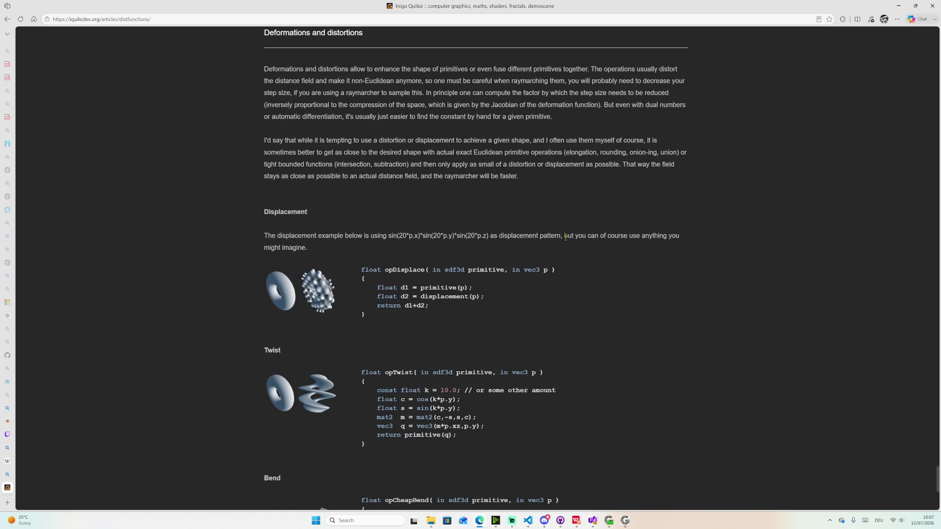
scroll(566, 236, "down", 5)
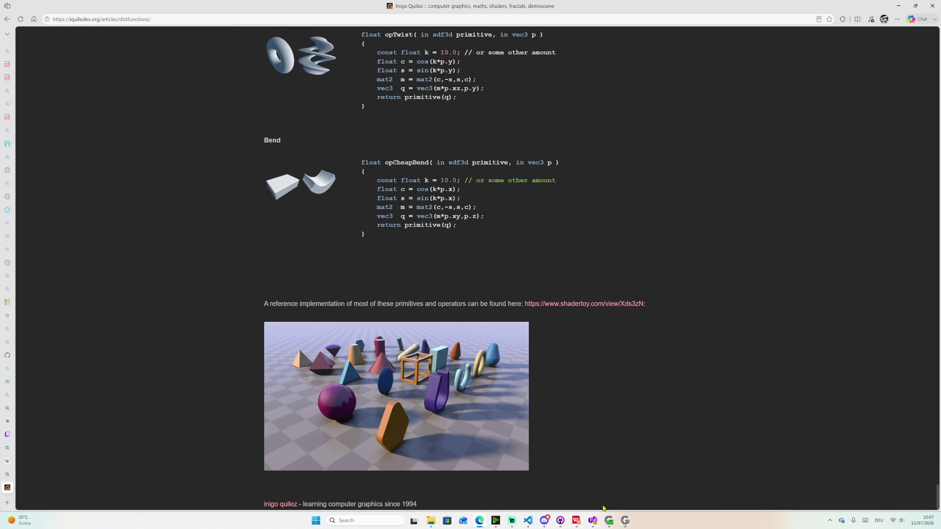
left_click(573, 520)
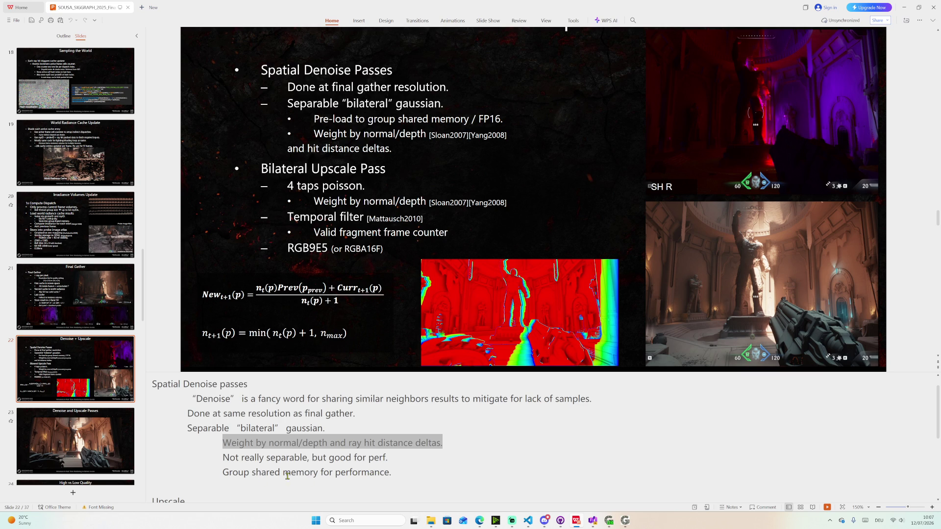
- Highlight the group shared memory notes line and select the slide's bullet text block
left_click_drag(223, 472, 379, 472)
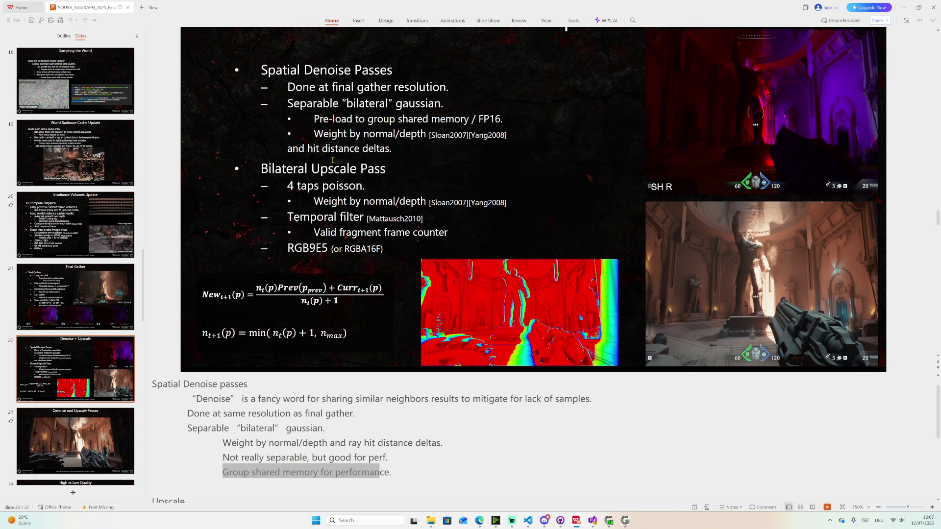
left_click(390, 134)
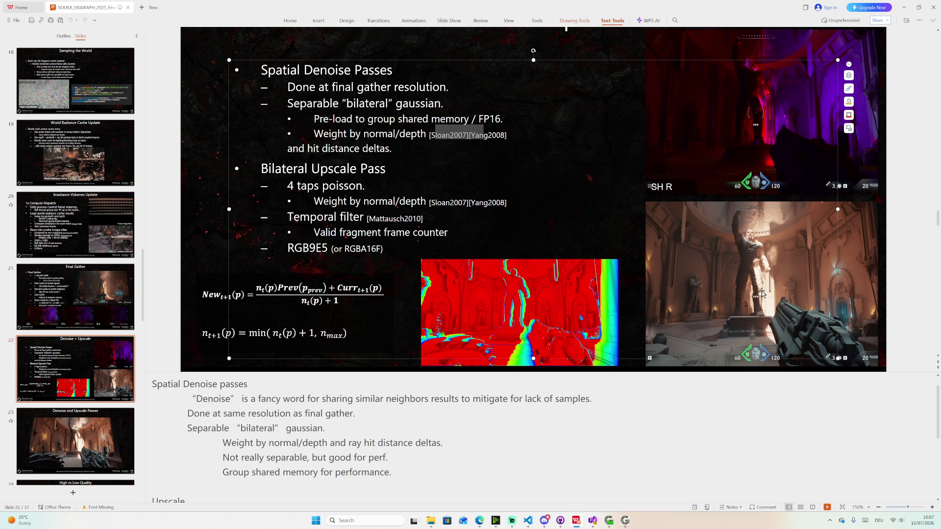
scroll(770, 295, "up", 1)
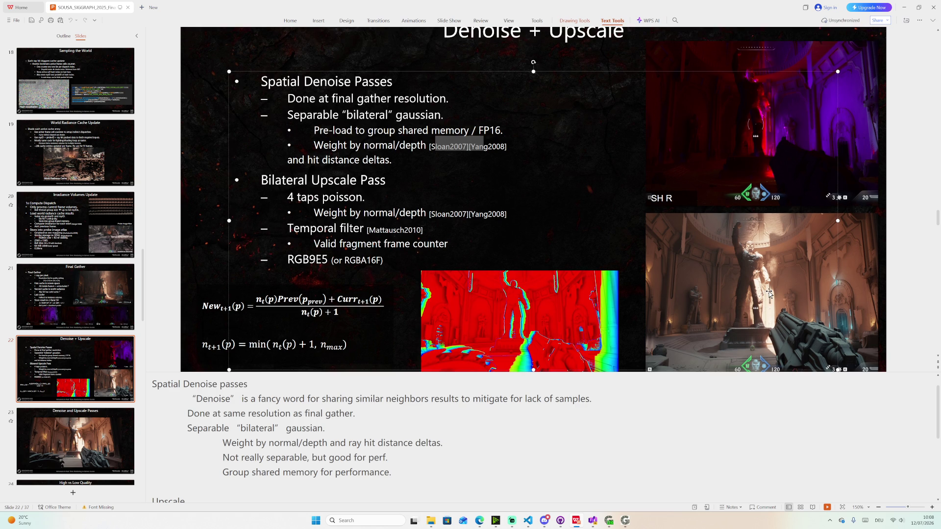
scroll(765, 310, "up", 5, "ctrl")
scroll(799, 307, "down", 1)
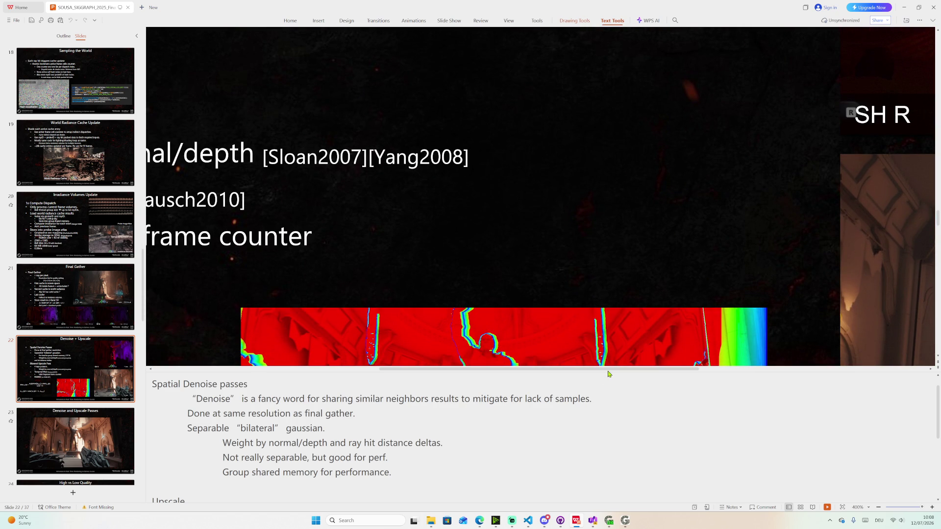
scroll(608, 374, "right", 5)
scroll(669, 339, "down", 1)
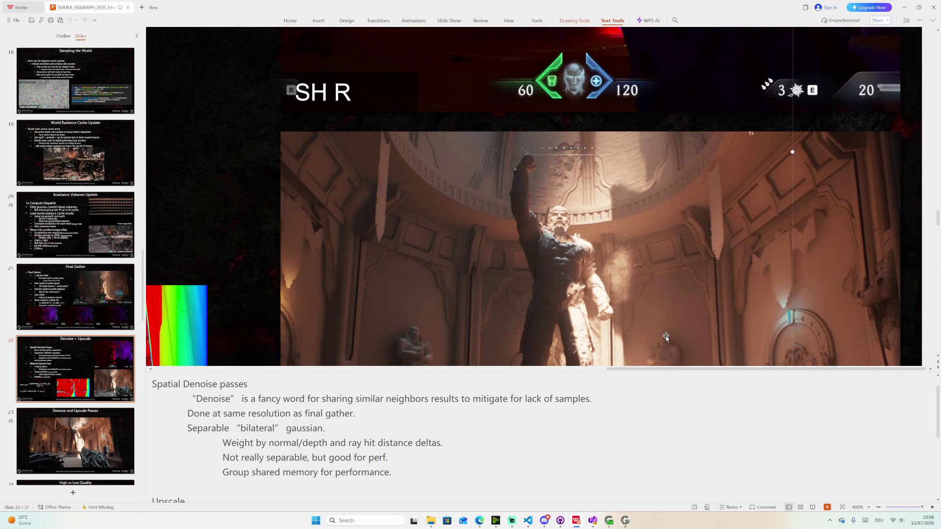
scroll(670, 338, "down", 2)
scroll(592, 332, "down", 1)
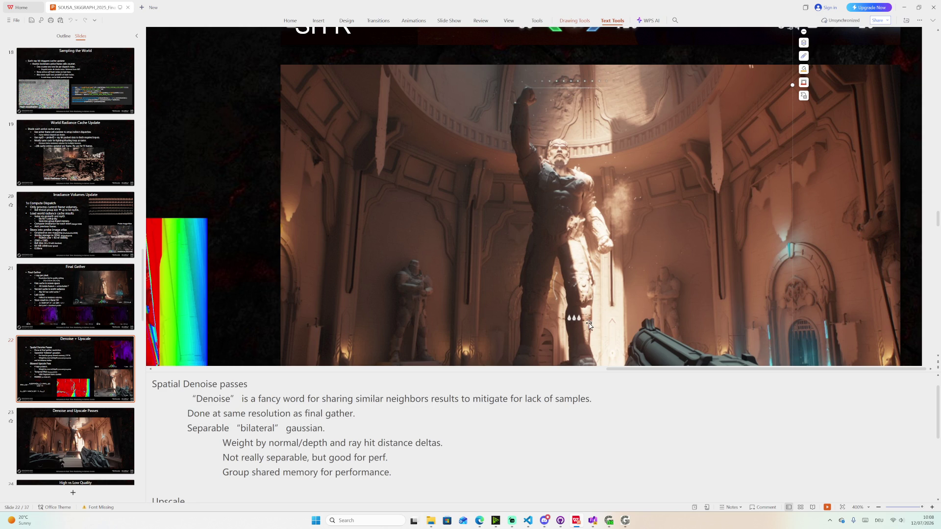
scroll(500, 279, "down", 3)
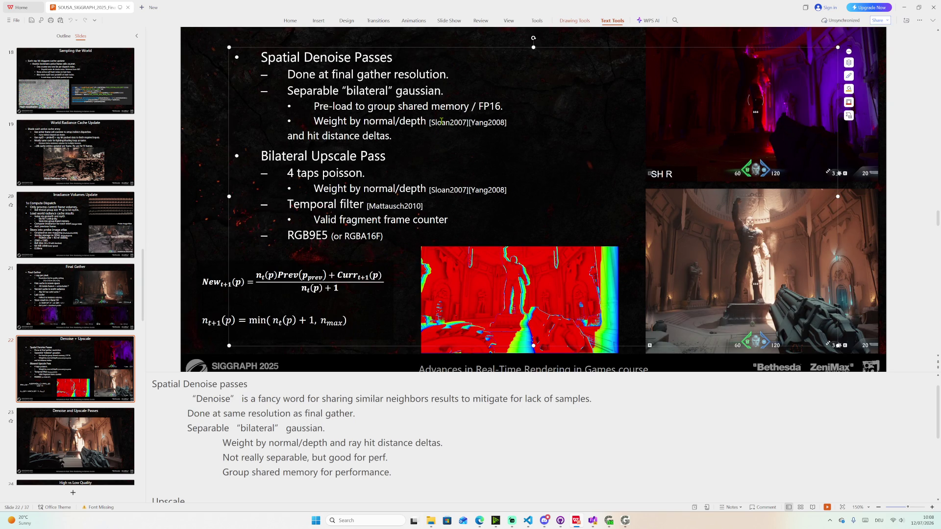
left_click_drag(431, 122, 480, 122)
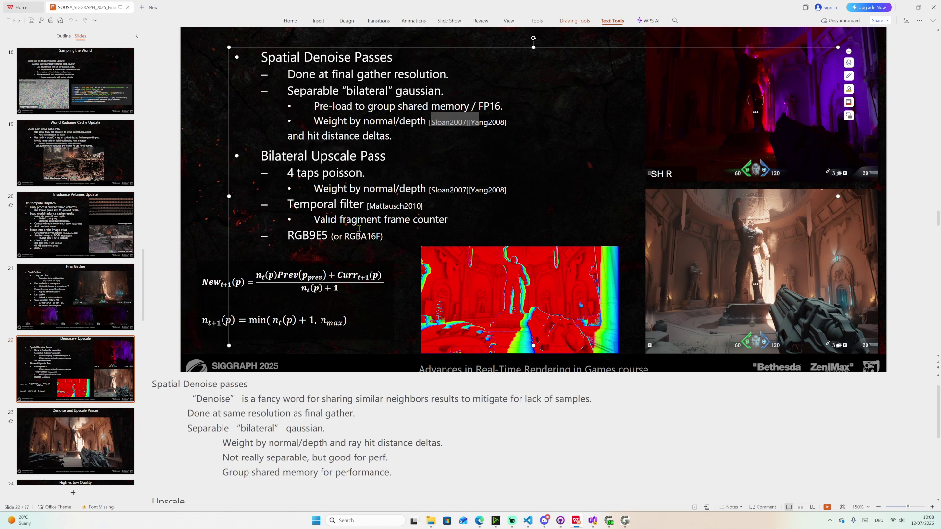
scroll(359, 228, "down", 2)
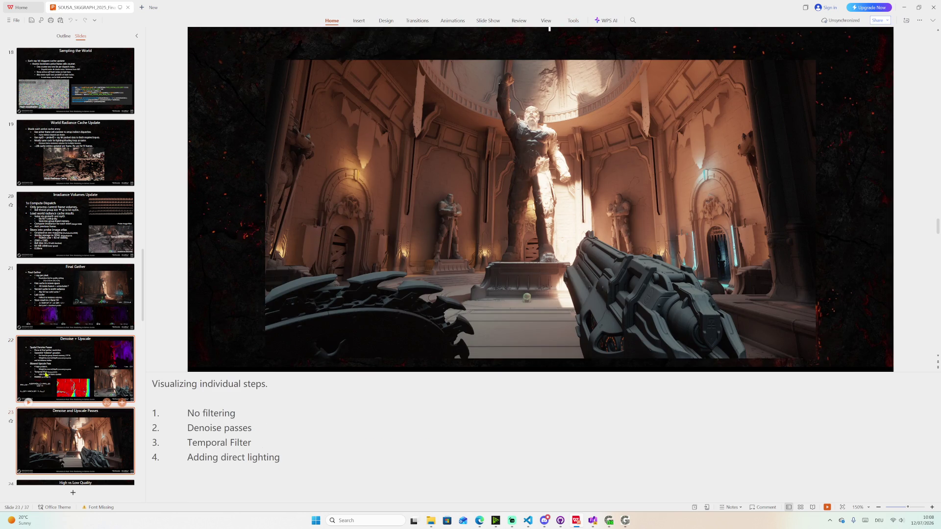
scroll(214, 340, "up", 2)
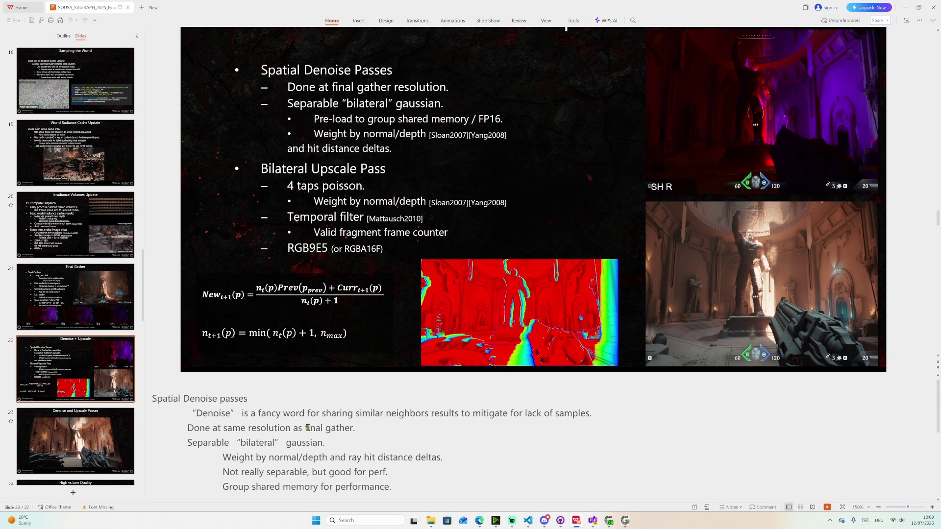
scroll(305, 425, "down", 5)
scroll(300, 430, "down", 1)
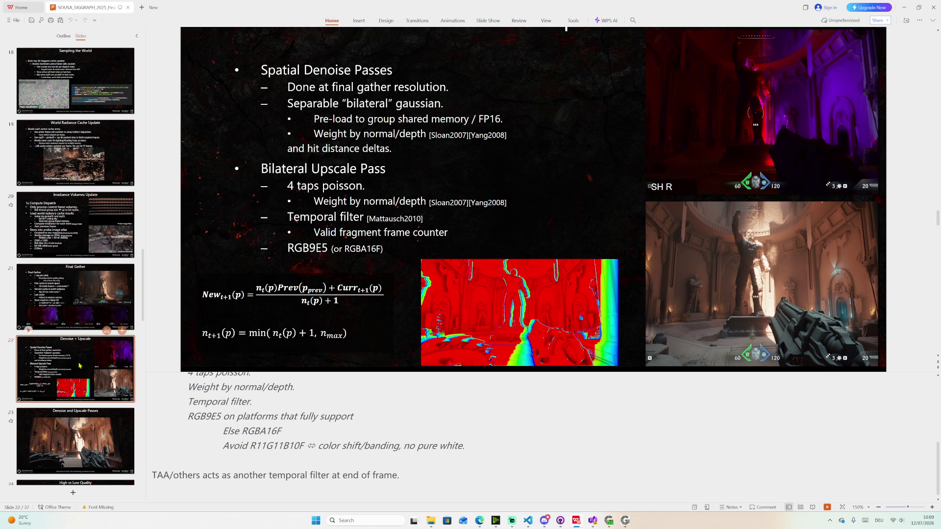
- Return to the Denoise and Upscale Passes slide
left_click(64, 440)
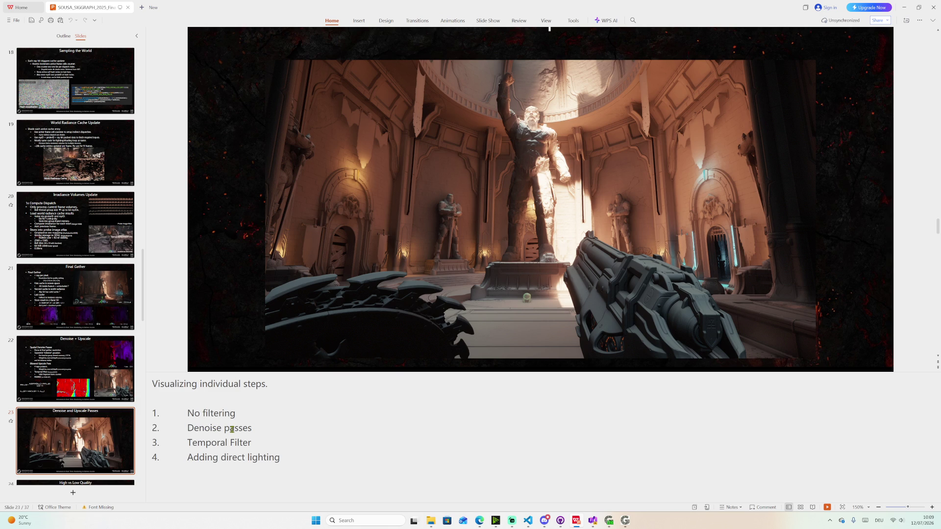
mouse_move(75, 441)
scroll(106, 437, "down", 2)
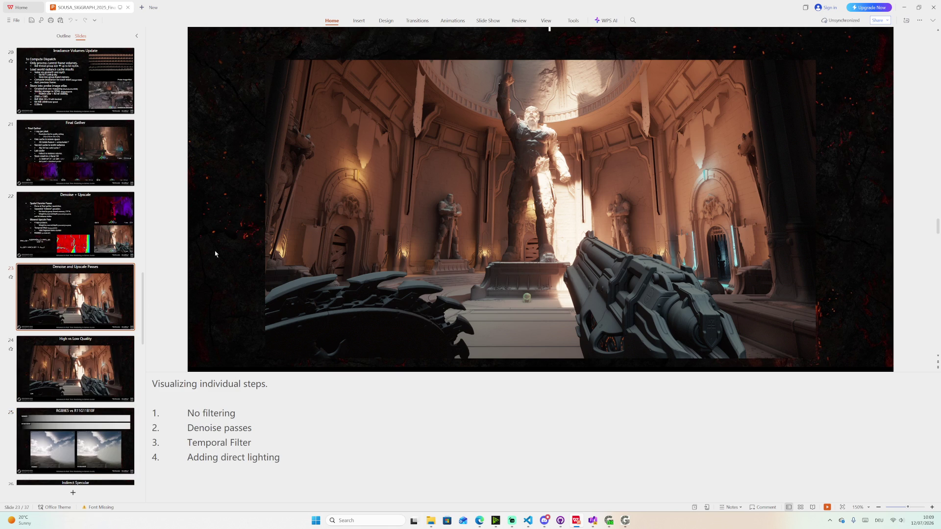
scroll(596, 267, "up", 1)
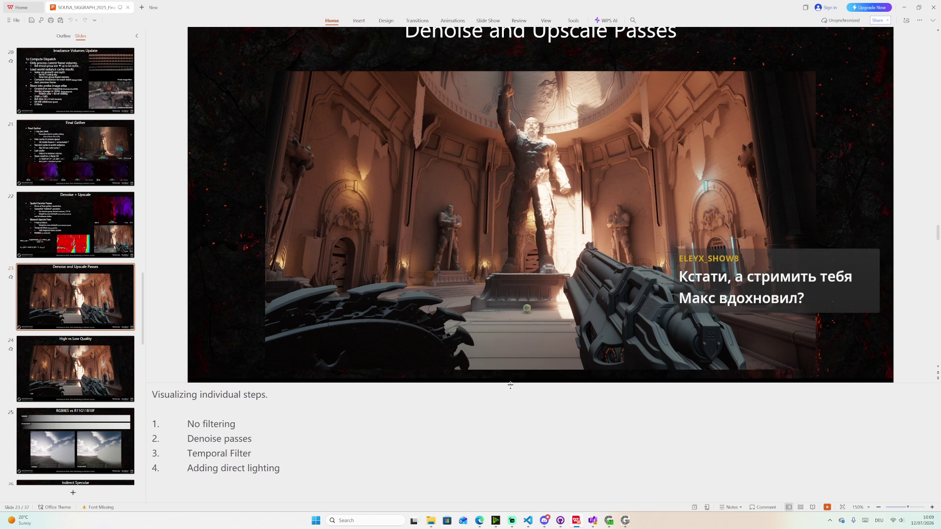
- Drag the slide/notes splitter down so the SIGGRAPH 2025 footer becomes visible
left_click_drag(515, 374, 503, 397)
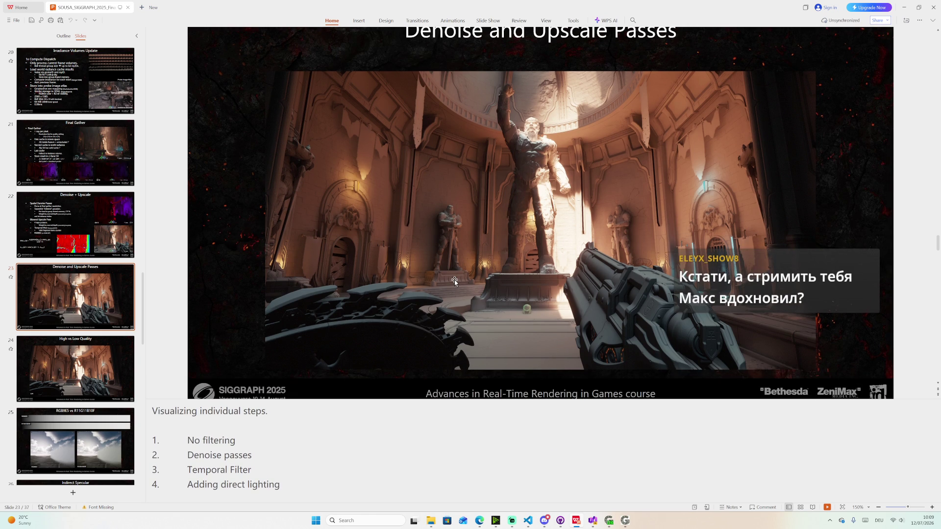
scroll(454, 280, "up", 1)
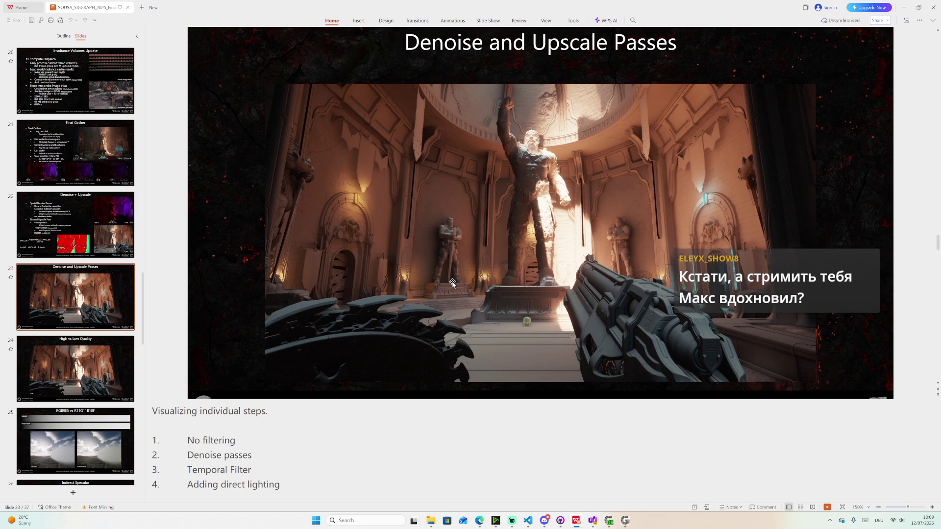
left_click_drag(386, 399, 377, 433)
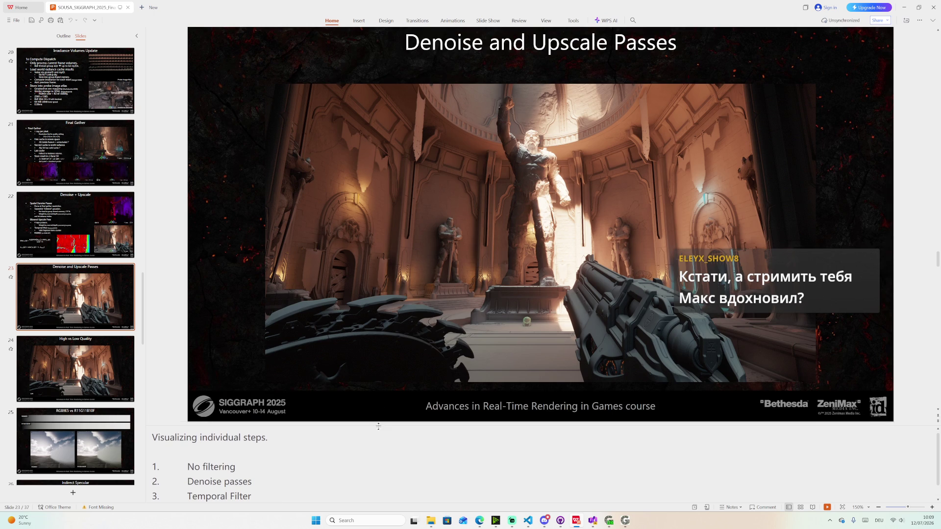
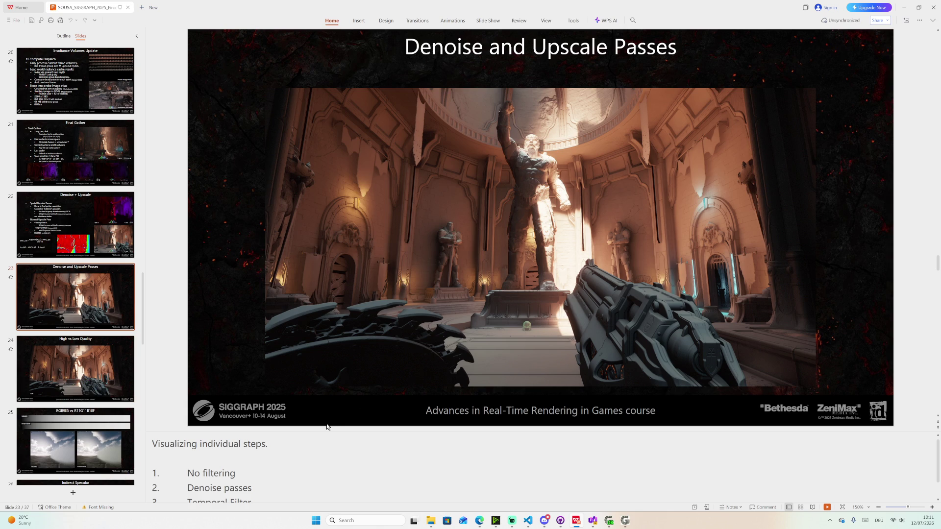
- Compare slide 23 Denoise and Upscale Passes against slide 24 High vs Low Quality, settling on slide 23
left_click_drag(320, 432, 322, 398)
scroll(340, 369, "down", 2)
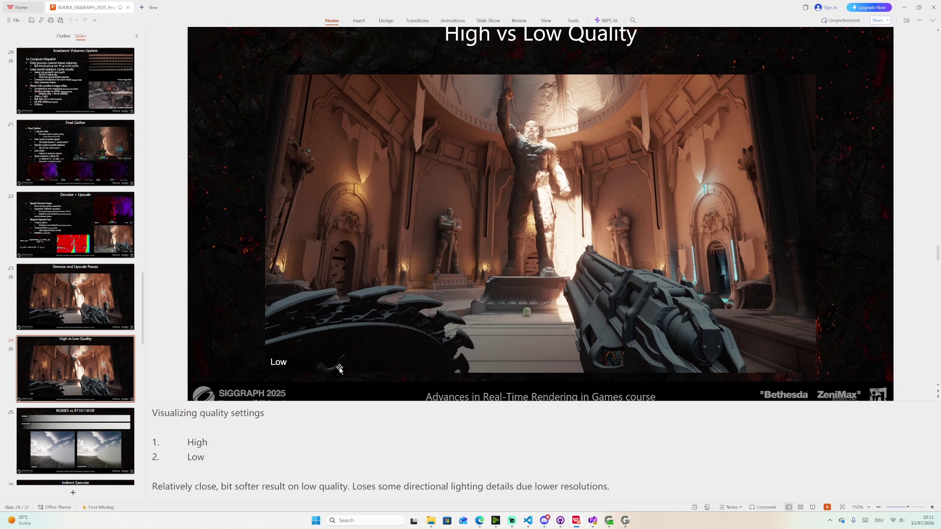
scroll(340, 369, "down", 3)
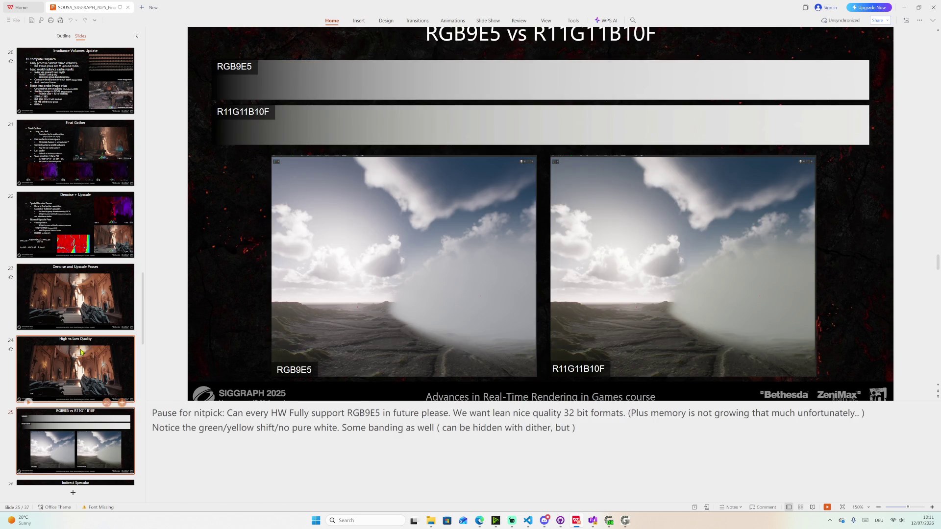
left_click(103, 327)
mouse_move(75, 297)
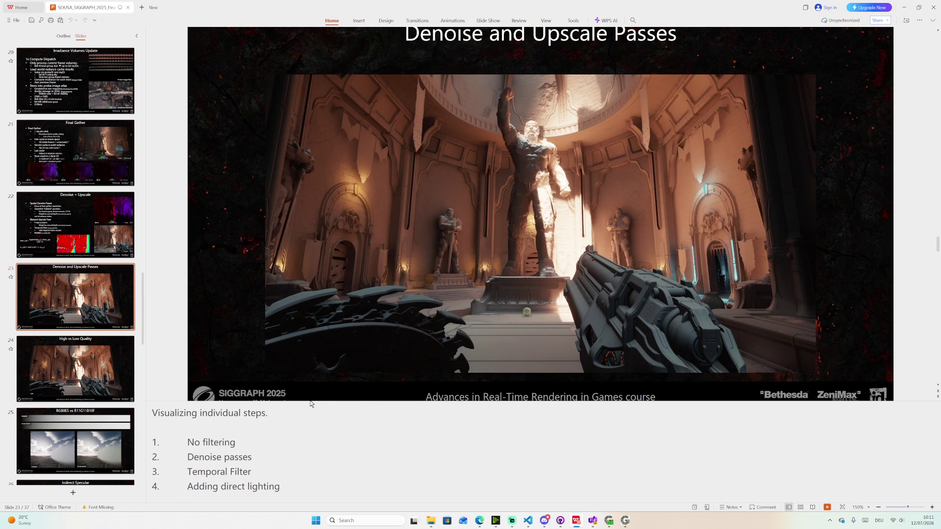
left_click_drag(311, 404, 308, 430)
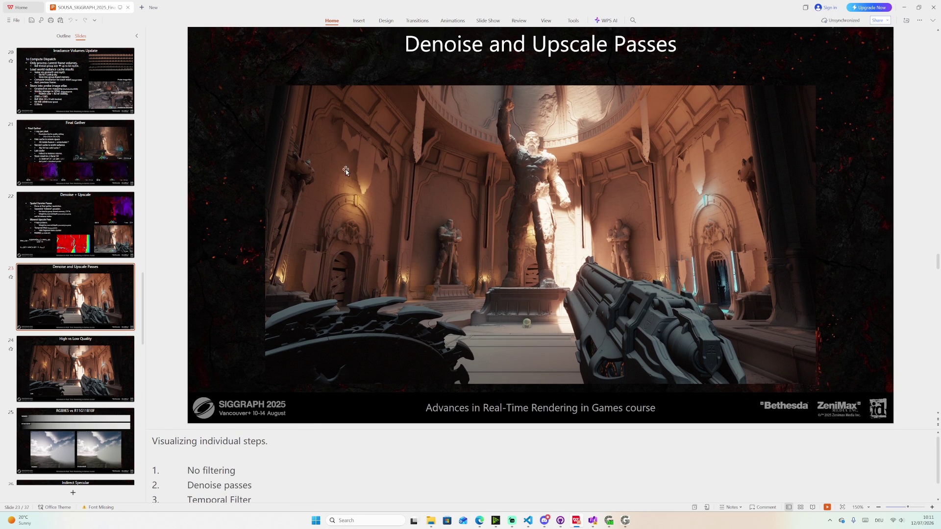
left_click(74, 353)
left_click(71, 316)
left_click(68, 354)
left_click(68, 316)
right_click(66, 303)
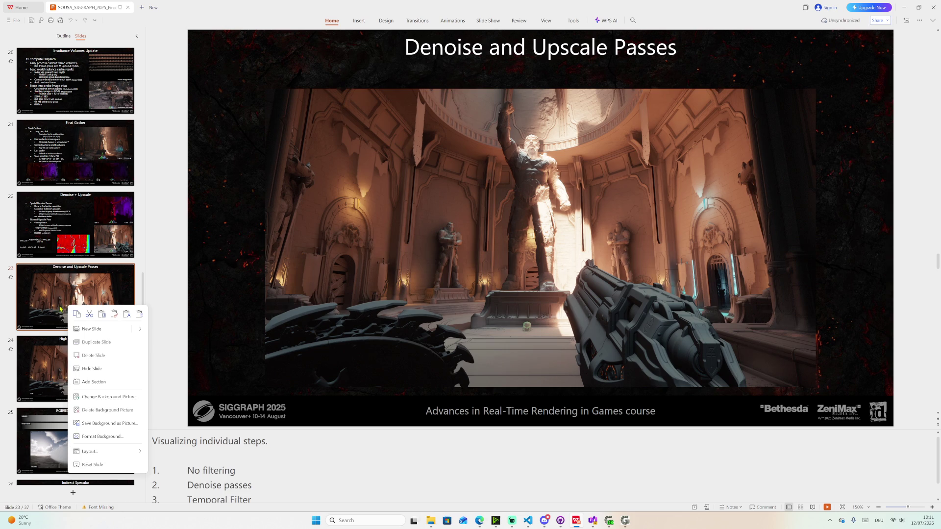
left_click(40, 326)
- Copy the game-scene picture off to the right, then undo both moves
left_click(308, 362)
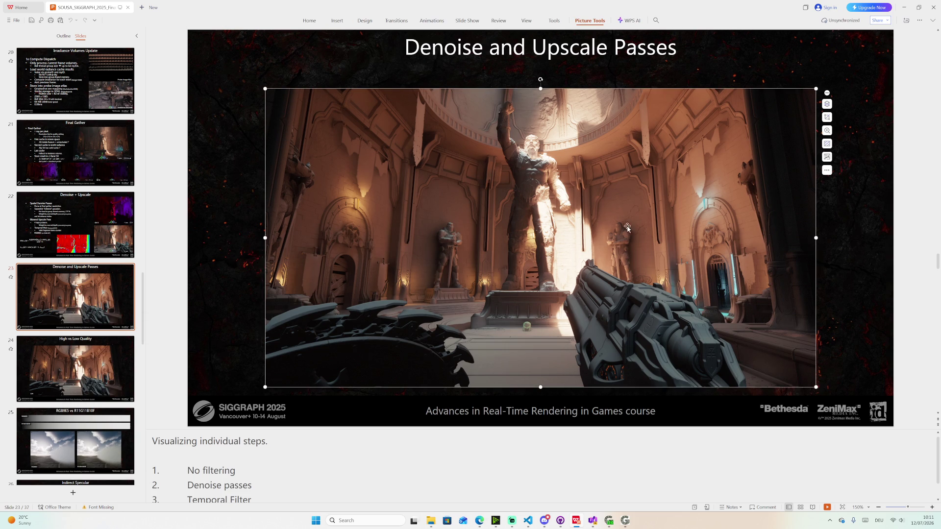
left_click_drag(312, 363, 581, 360)
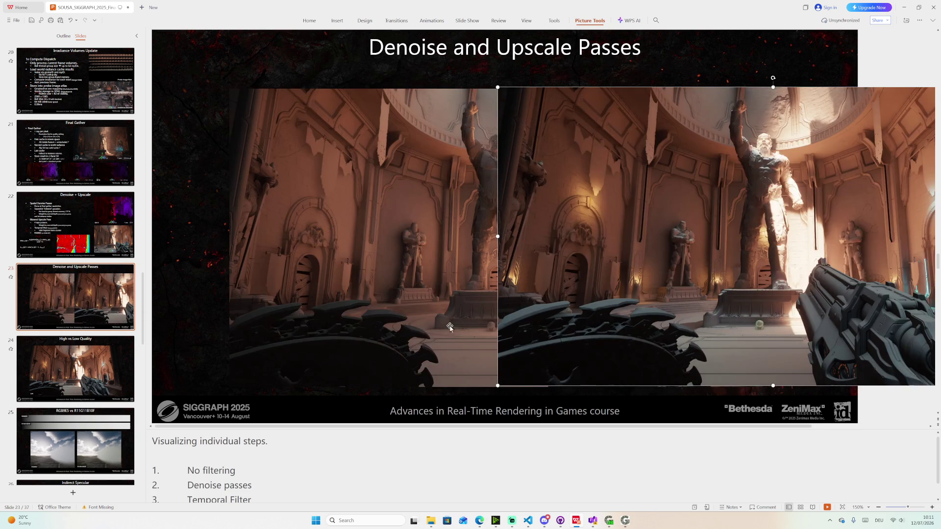
left_click_drag(529, 263, 684, 264)
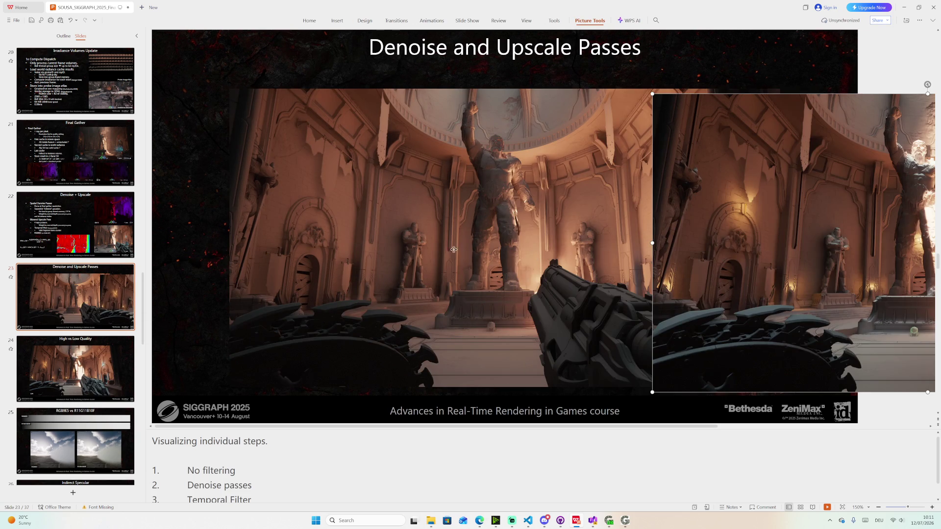
key("ctrl+z")
key("ctrl+z")
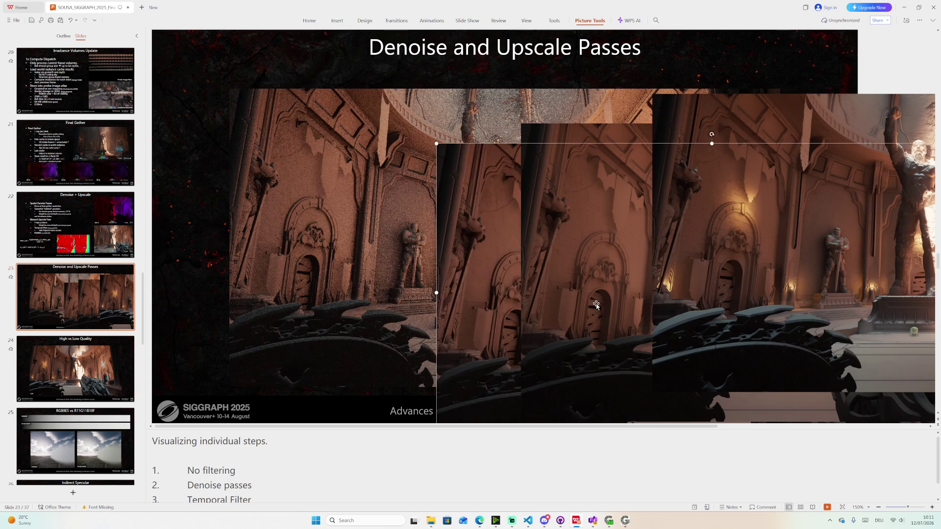
key("ctrl+z")
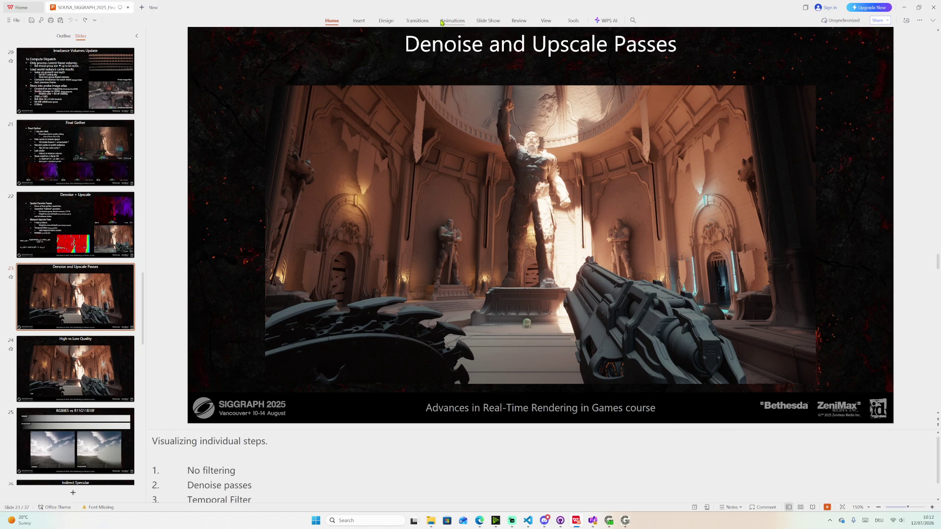
- Start the slide show from the current slide, Denoise and Upscale Passes
left_click(492, 22)
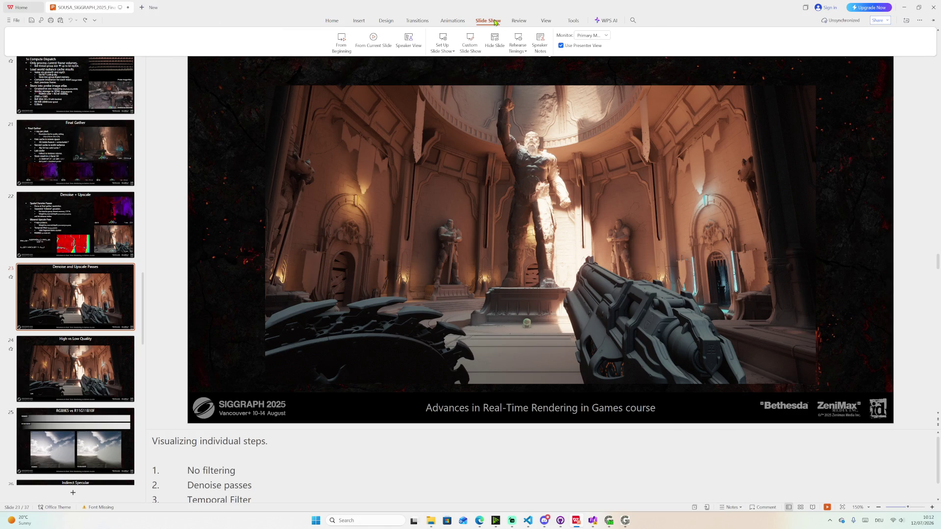
left_click(374, 45)
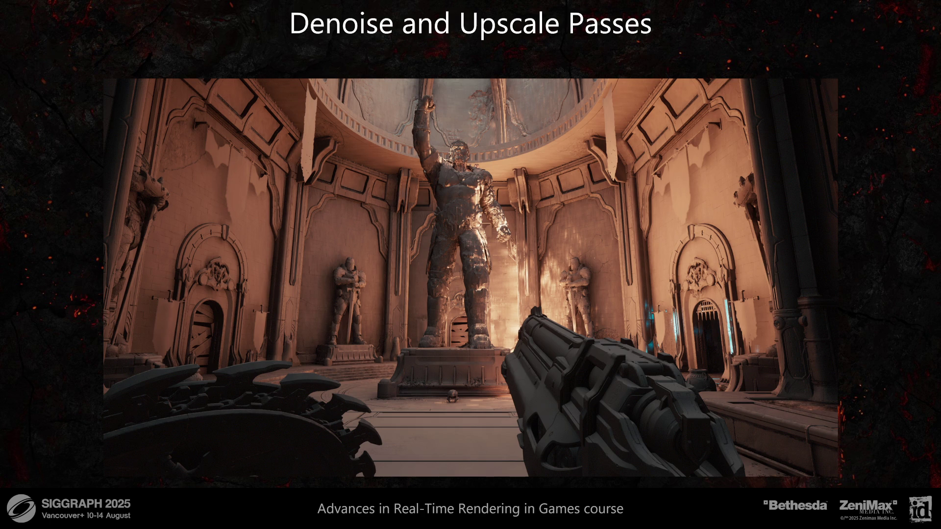
- Show the in-show Speaker Notes for slide 23 and move the box to the lower left
right_click(198, 328)
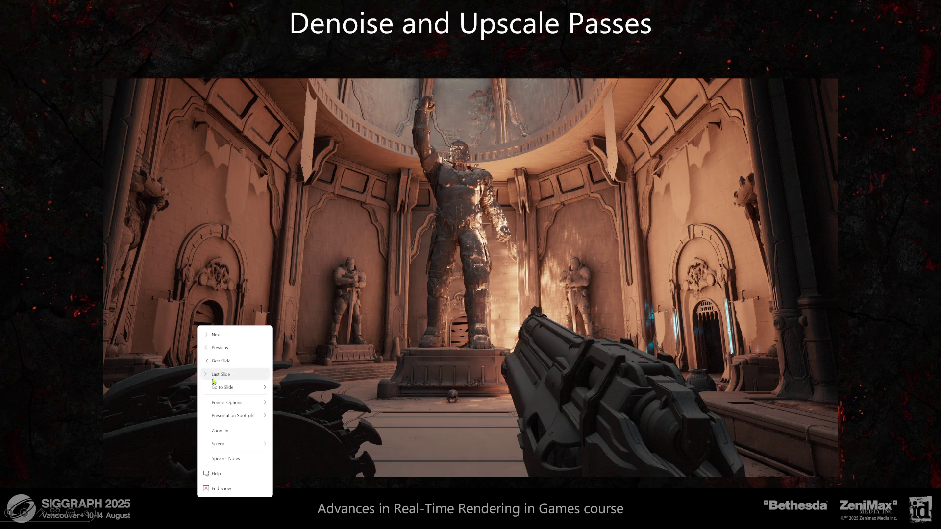
left_click(231, 459)
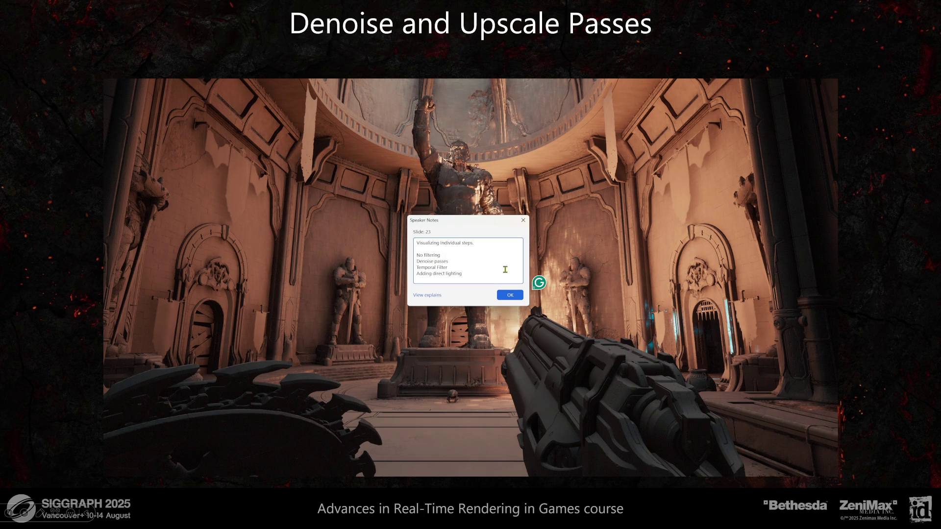
left_click_drag(458, 226, 130, 310)
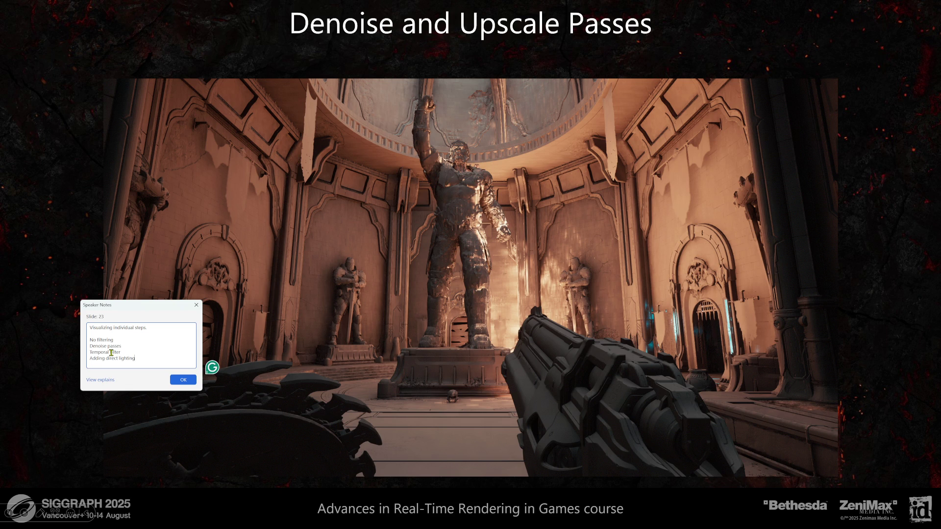
- Delete and restore the words 'Denoise passes' in the notes, close the box and resume the show
left_click_drag(92, 345, 122, 345)
key("BackSpace")
key("ctrl+z")
left_click(197, 305)
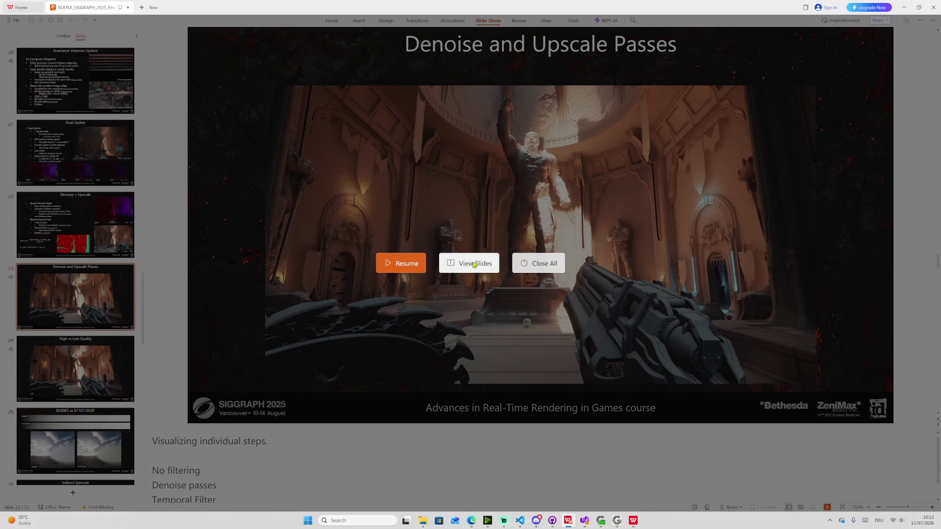
left_click(408, 265)
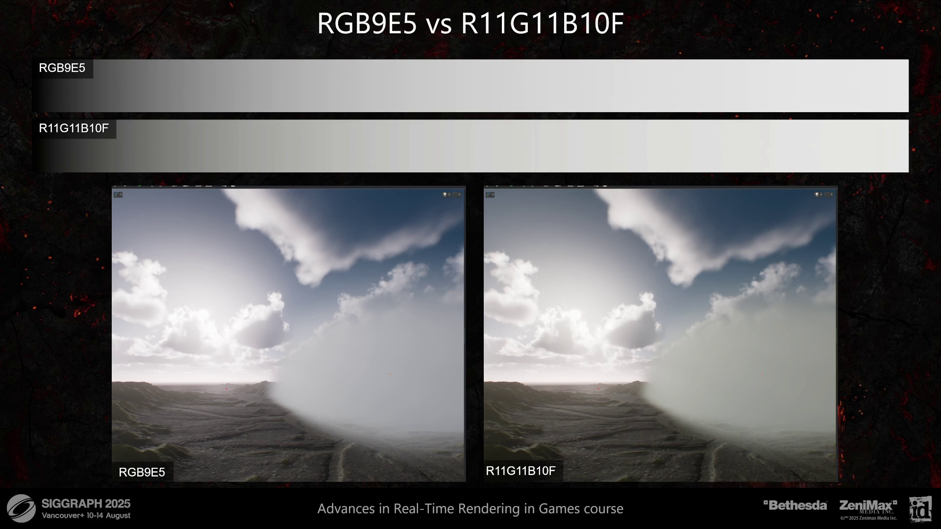
- End the slide show and return to normal editing on slide 25
key("Escape")
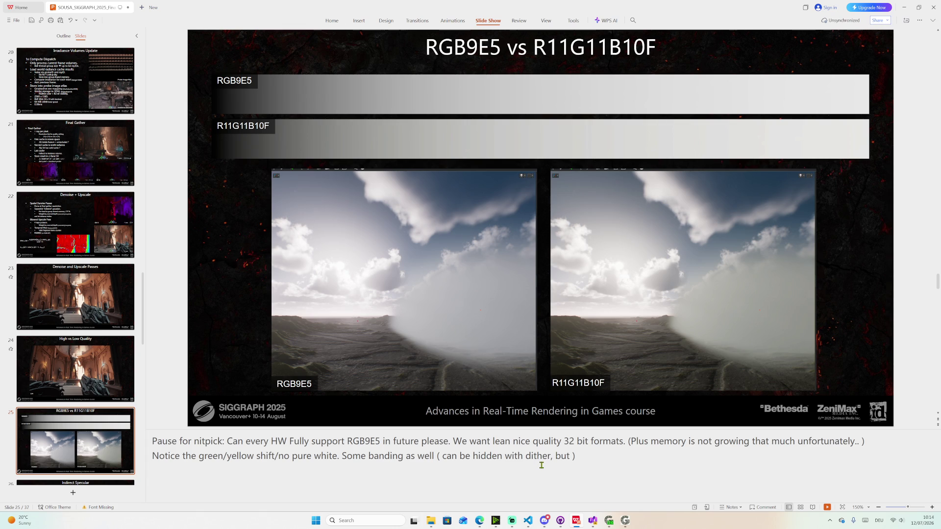
scroll(90, 481, "down", 1)
scroll(84, 426, "down", 1)
left_click(78, 366)
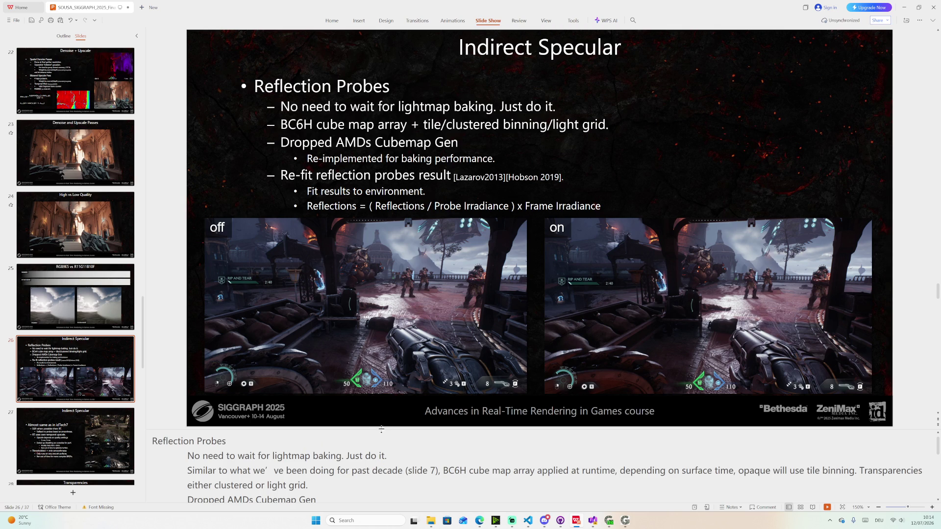
- Enlarge the notes pane to read more of slide 26's Reflection Probes notes
left_click_drag(382, 429, 384, 391)
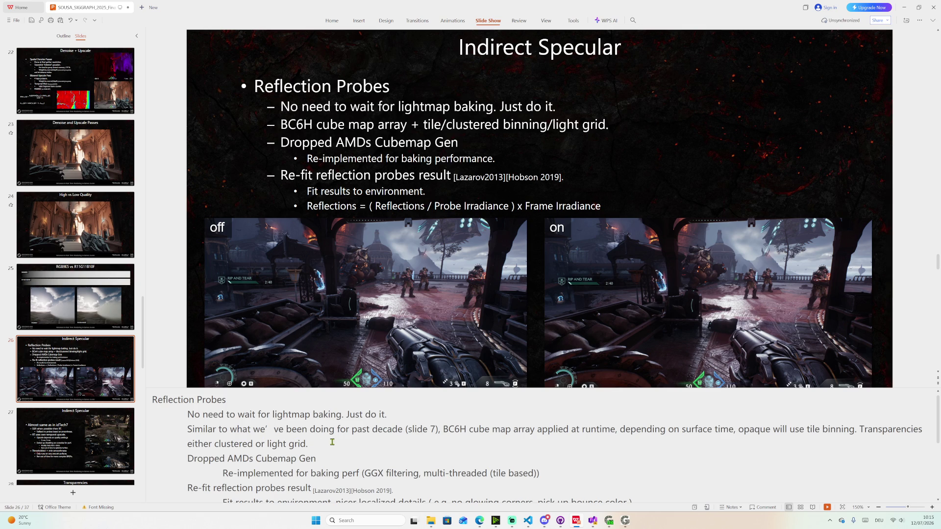
- Select the notes paragraph about reusing the BC6H cube map array
left_click_drag(320, 445, 187, 433)
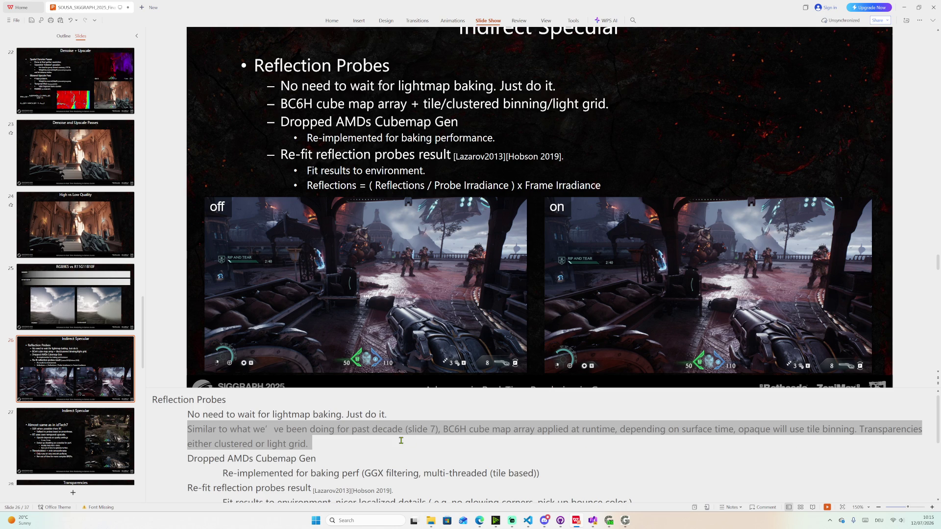
scroll(400, 440, "down", 1)
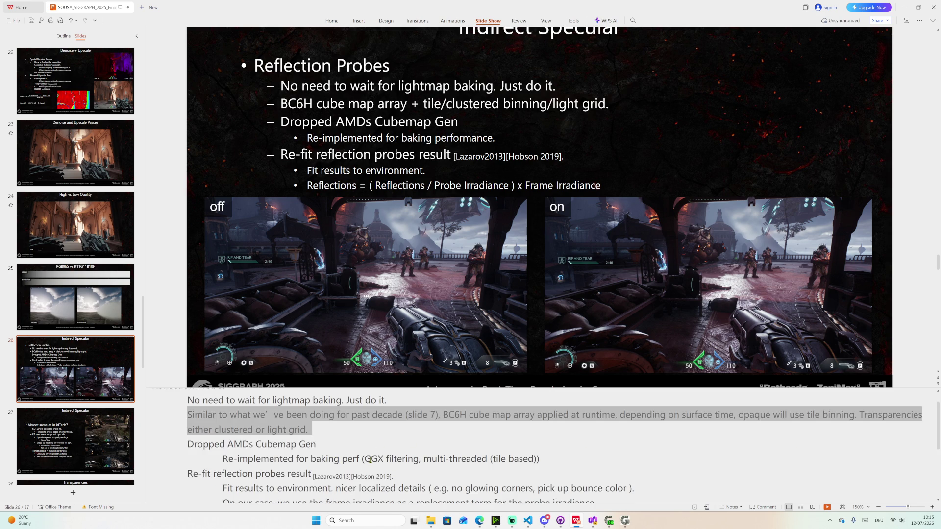
scroll(397, 458, "down", 1)
scroll(397, 456, "down", 1)
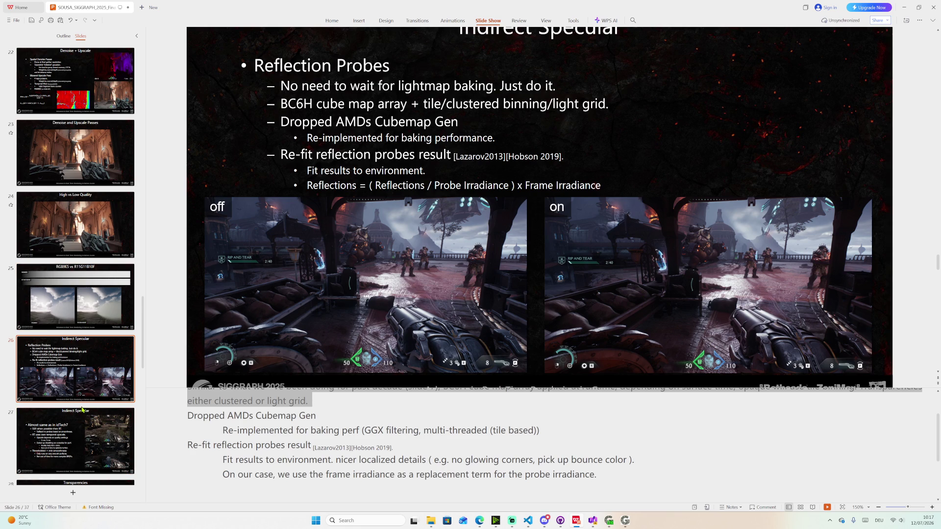
scroll(82, 410, "down", 1)
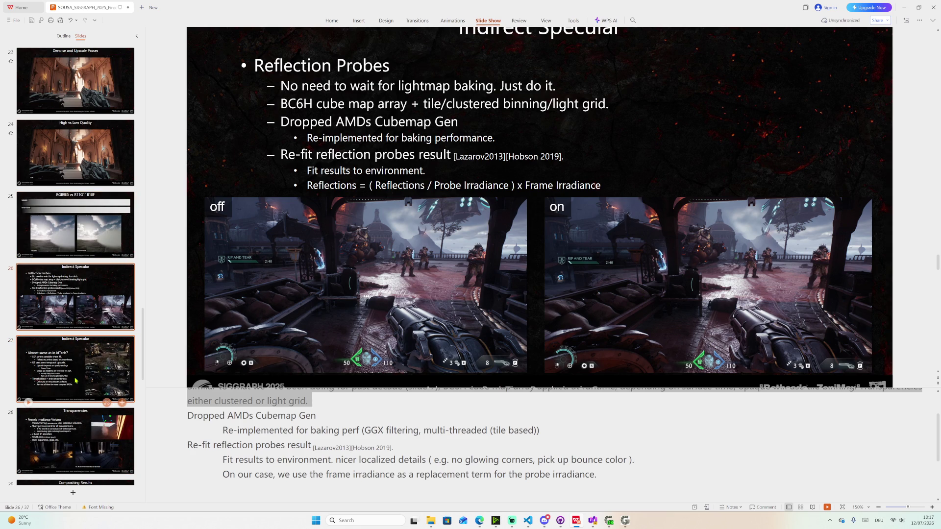
- Clear the selection on the slide 26 notes paragraph
left_click(389, 392)
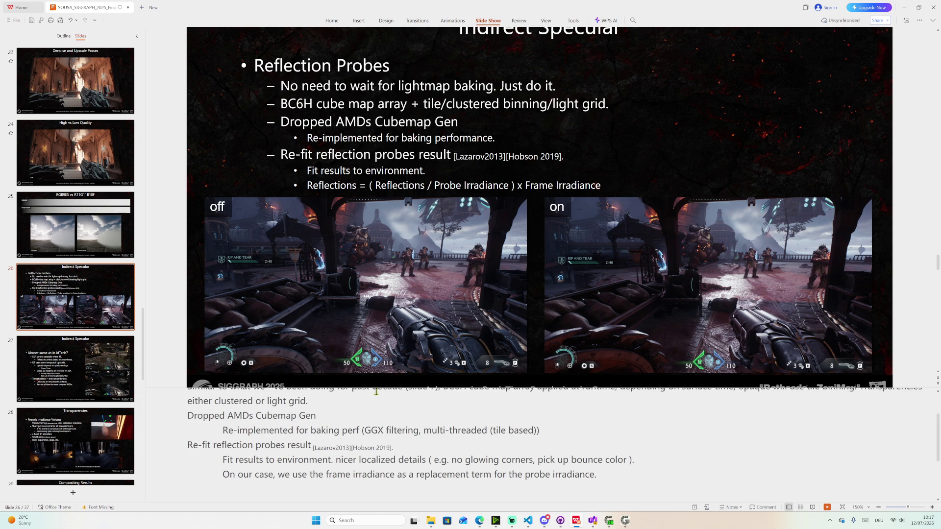
scroll(371, 410, "down", 1)
scroll(374, 410, "up", 2)
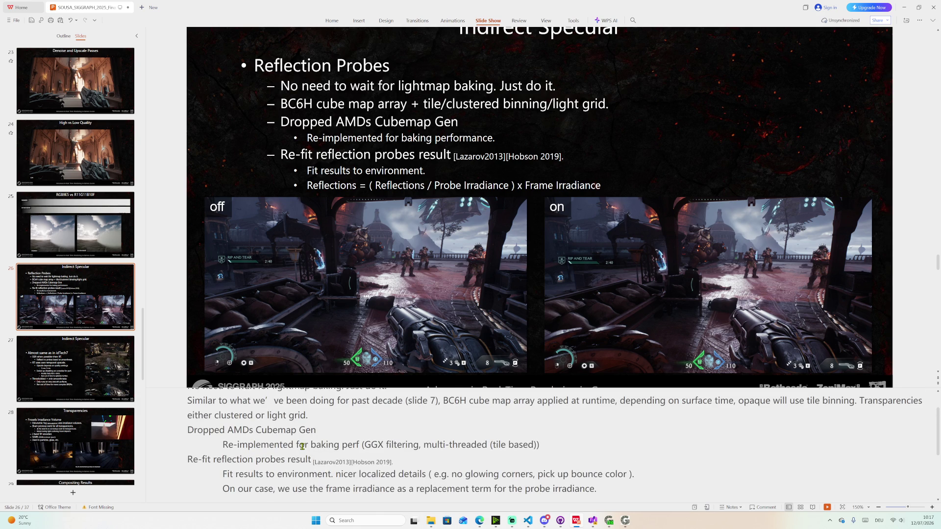
scroll(300, 450, "down", 1)
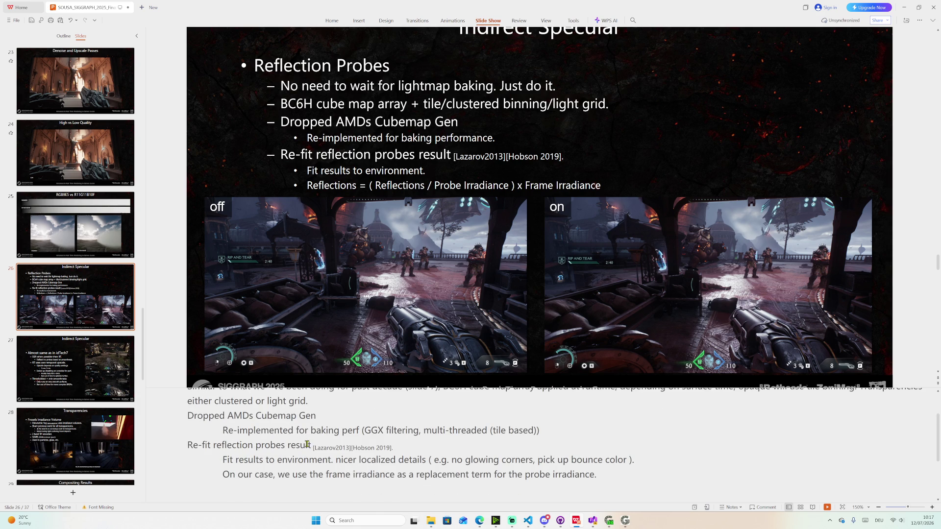
scroll(250, 449, "down", 1)
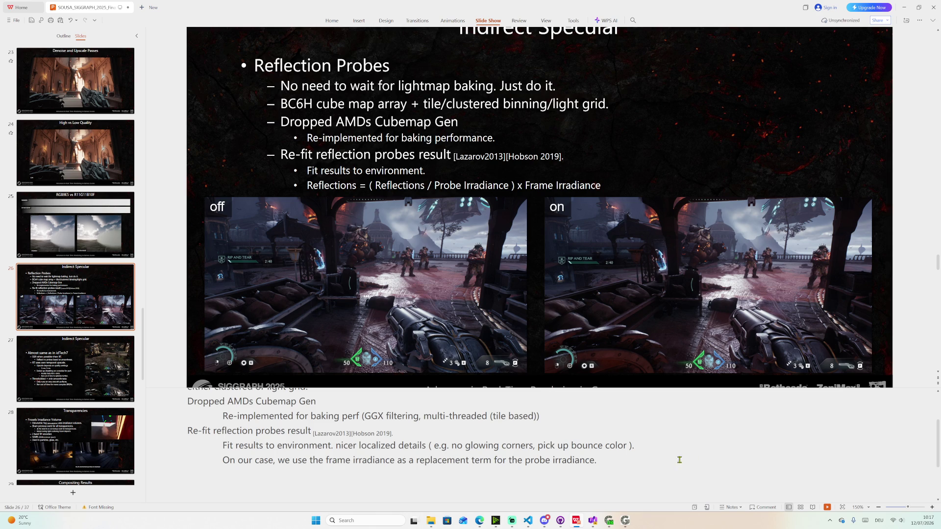
scroll(625, 461, "down", 2)
scroll(603, 462, "down", 2)
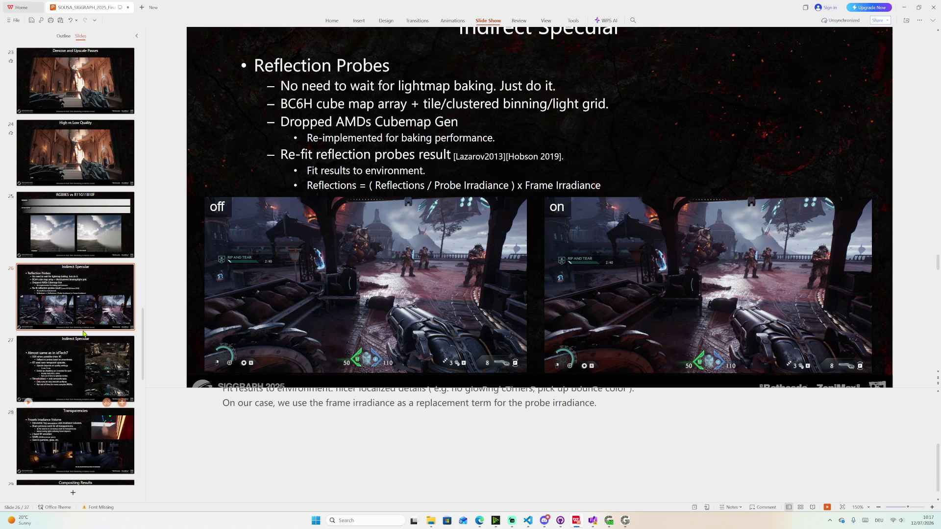
scroll(93, 332, "down", 1)
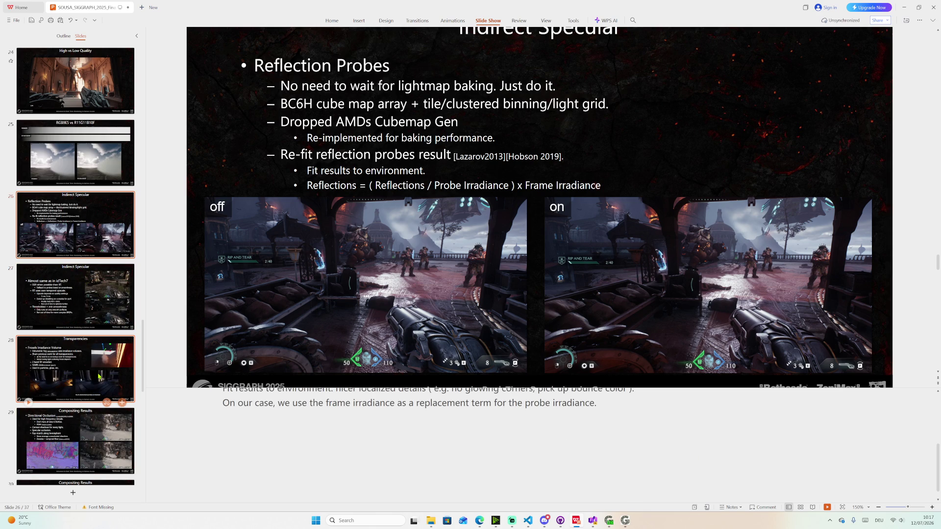
- Display slide 28 Transparencies with its volumetric fog notes
left_click(101, 377)
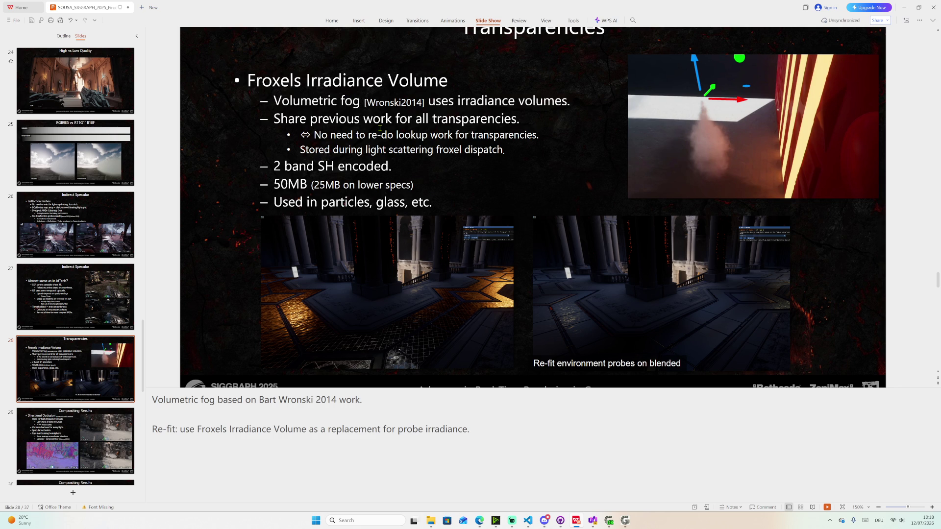
scroll(380, 129, "up", 1)
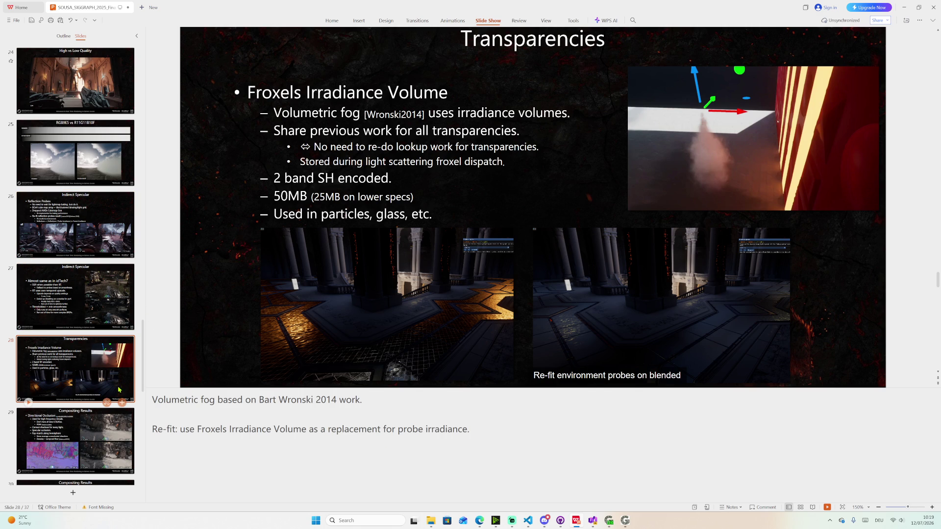
scroll(85, 358, "down", 2)
- Display slide 29 Compositing Results with its directional occlusion notes
left_click(103, 327)
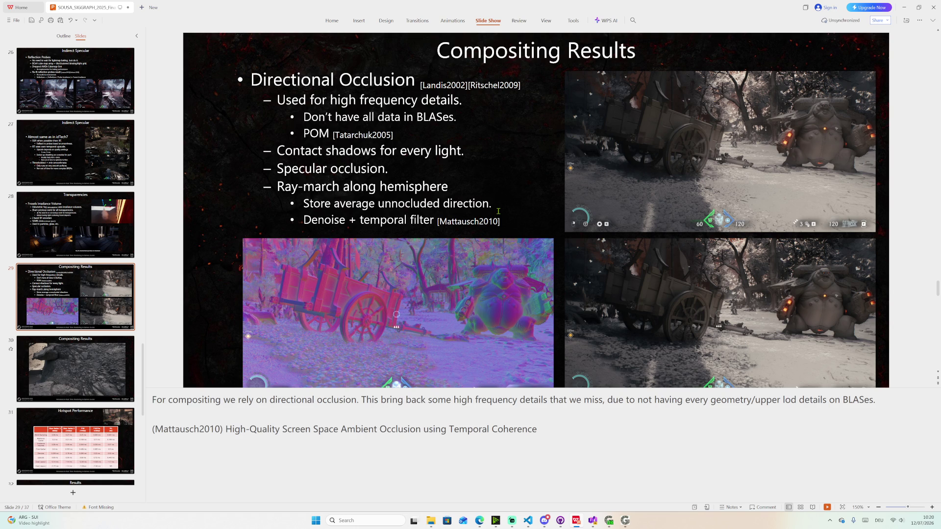
scroll(507, 199, "down", 2)
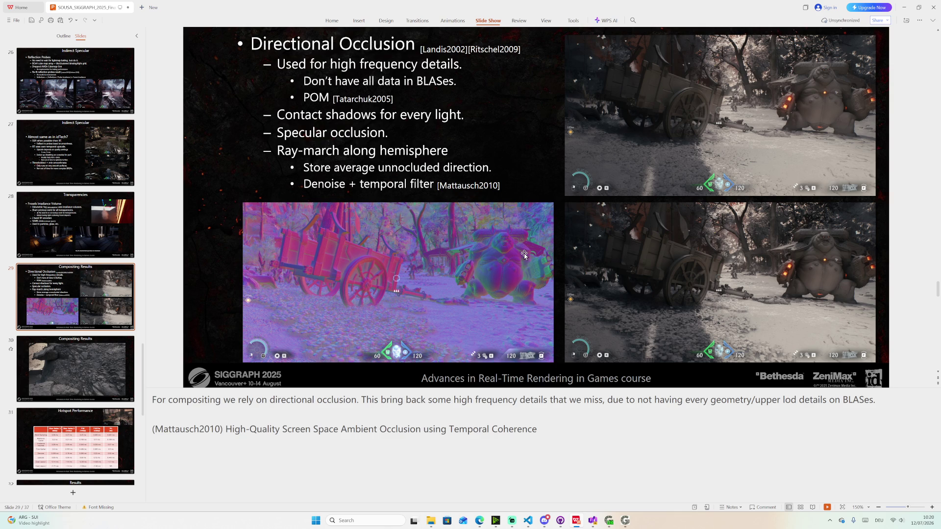
scroll(525, 253, "down", 3)
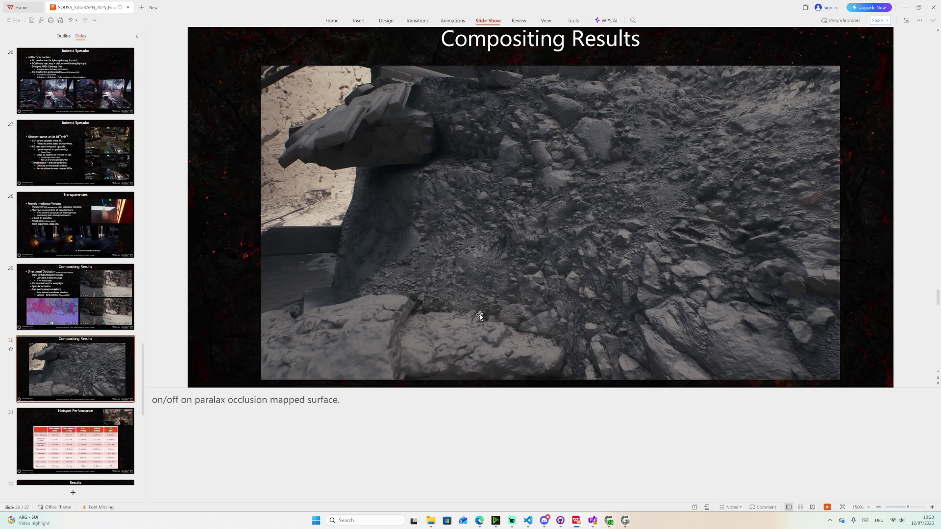
scroll(481, 316, "down", 1)
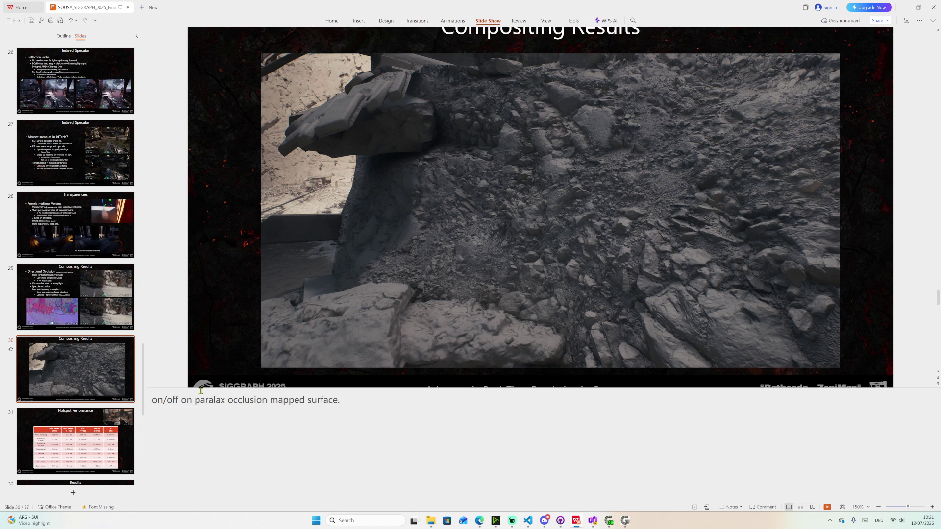
- Enlarge the slide 30 view by shrinking the notes pane
left_click_drag(191, 388, 196, 451)
mouse_move(76, 369)
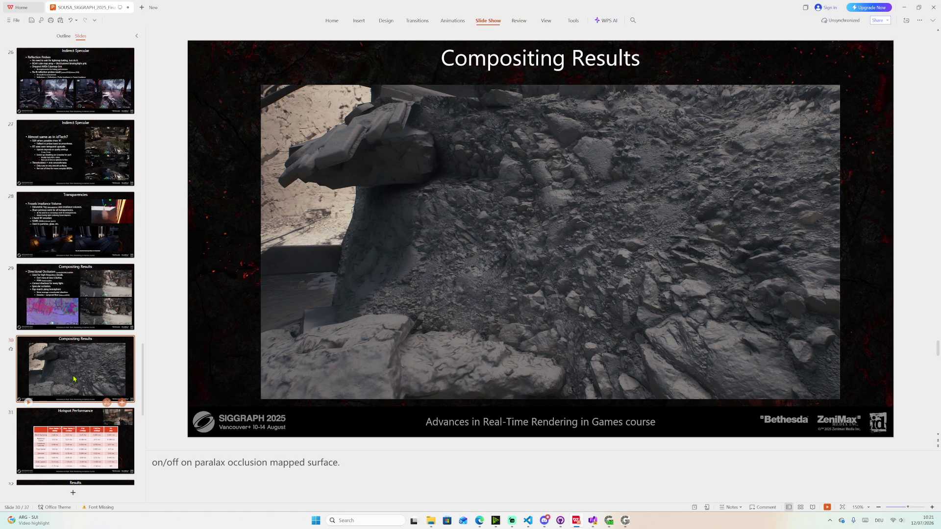
scroll(88, 374, "down", 1)
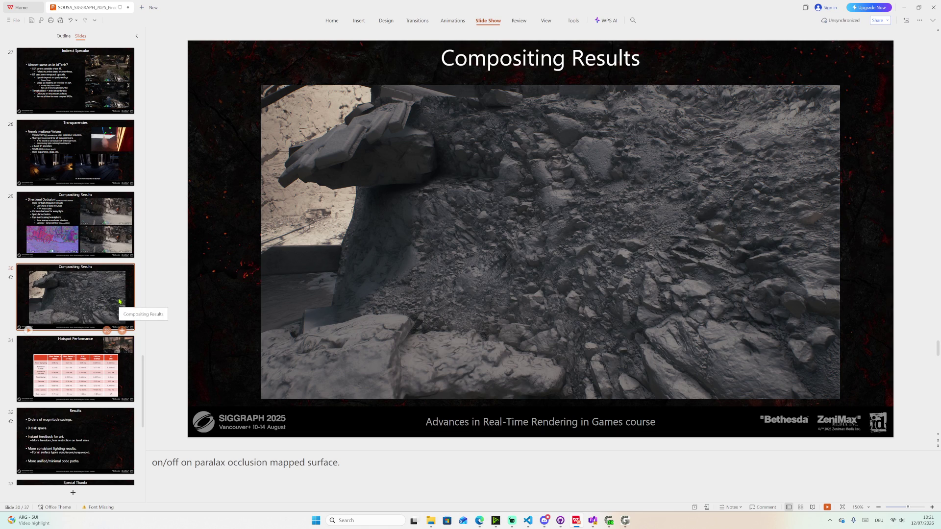
- Review slide 31 Hotspot Performance, selecting the NA table entry, then move to slide 32 Results
left_click(90, 352)
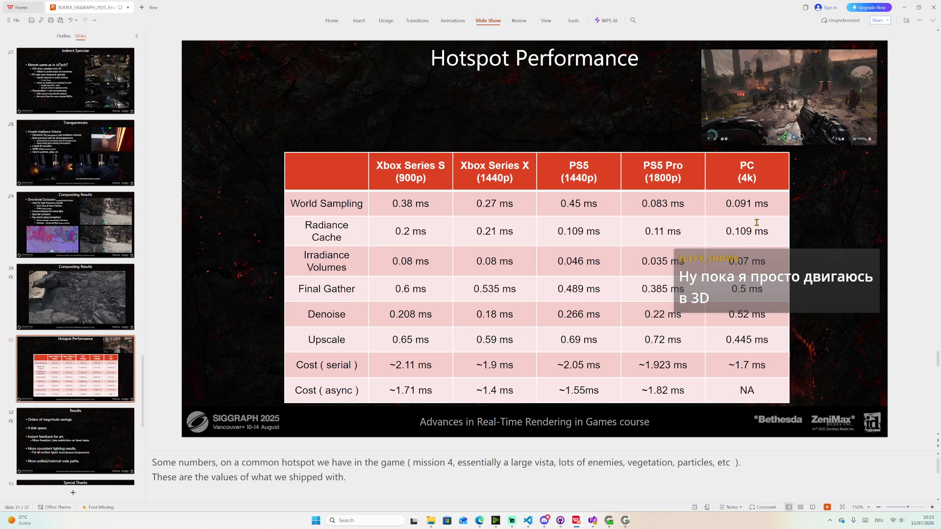
left_click_drag(741, 390, 759, 392)
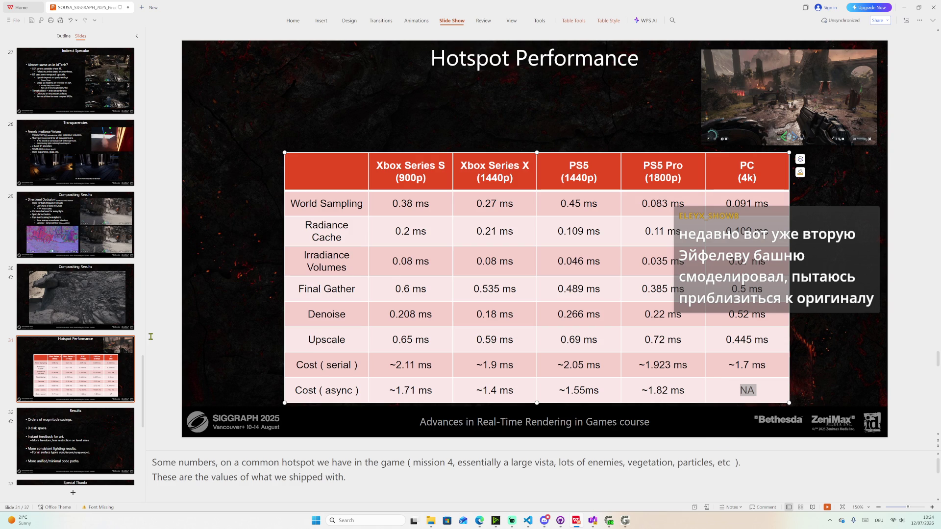
left_click(67, 428)
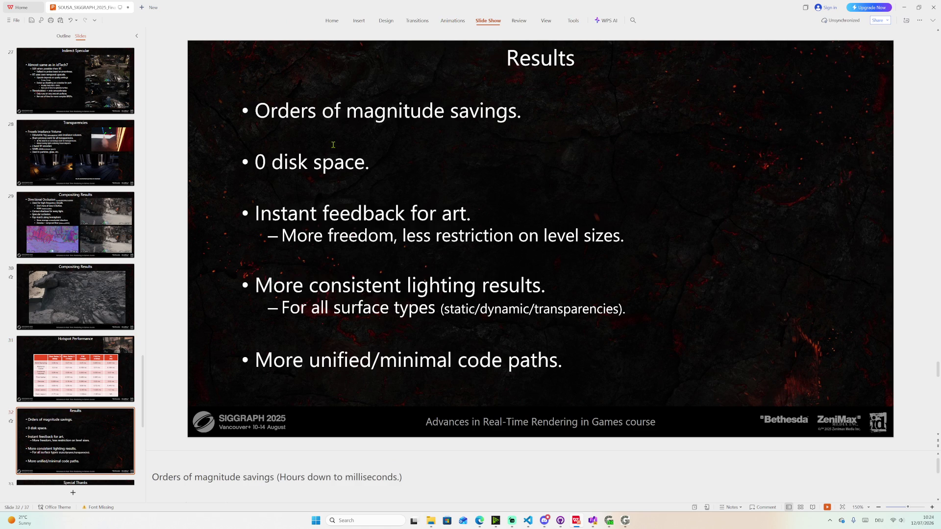
scroll(361, 149, "down", 1)
scroll(286, 199, "up", 1)
- Highlight and release the Results bullet text, then move on to slide 33 Special Thanks
left_click_drag(257, 163, 380, 162)
left_click(298, 213)
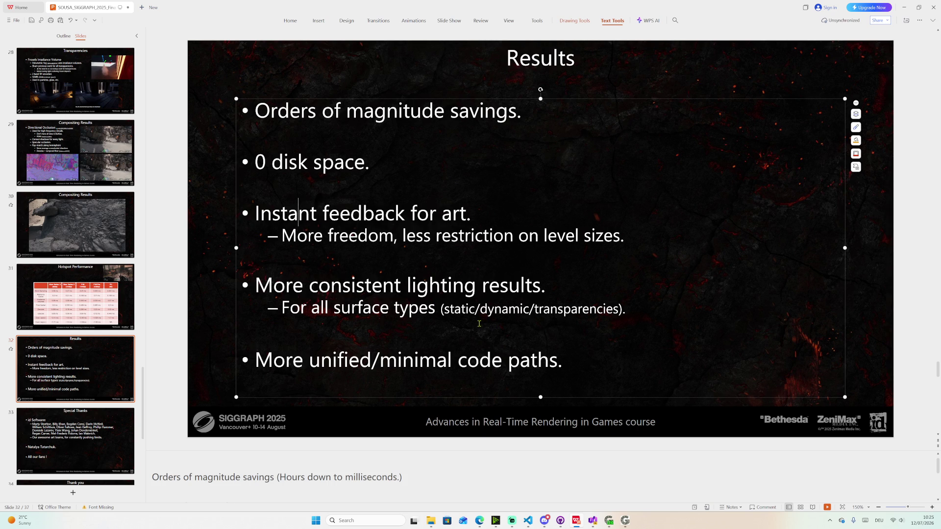
mouse_move(76, 370)
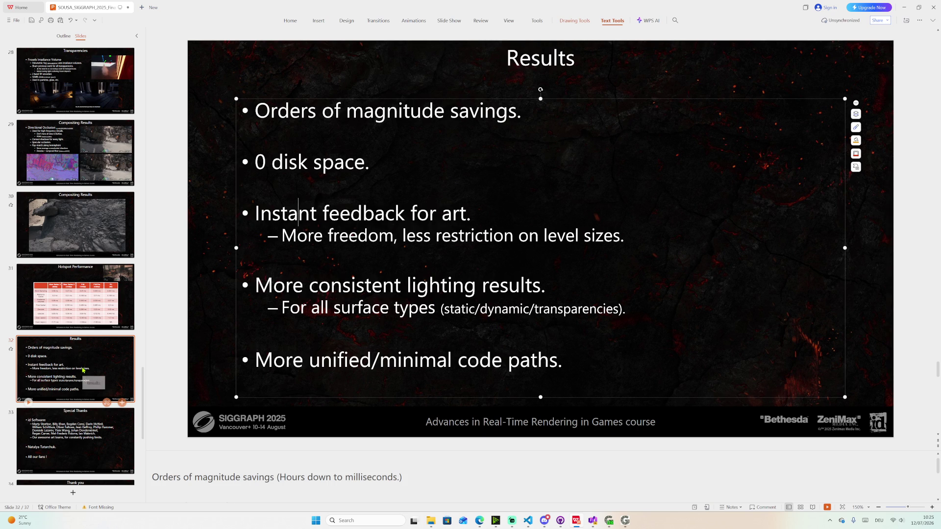
scroll(83, 370, "down", 1)
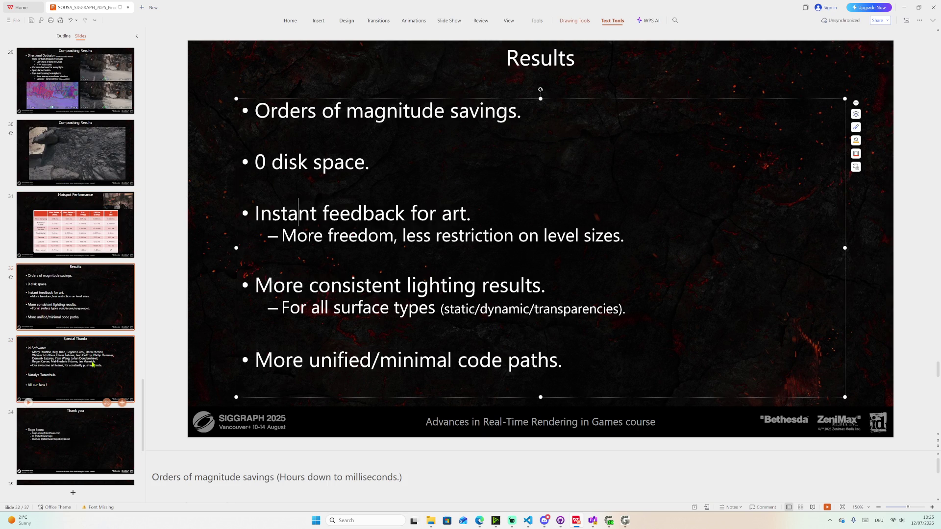
left_click(92, 364)
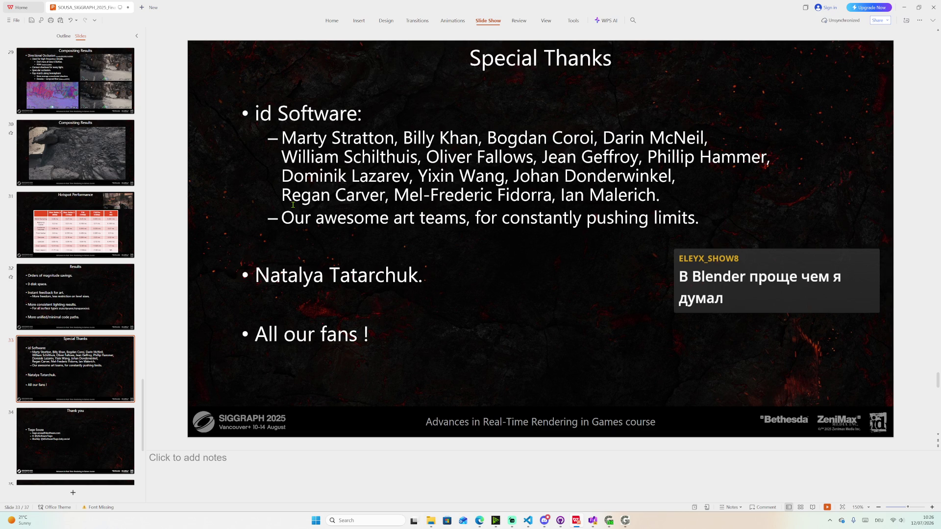
scroll(103, 341, "down", 1)
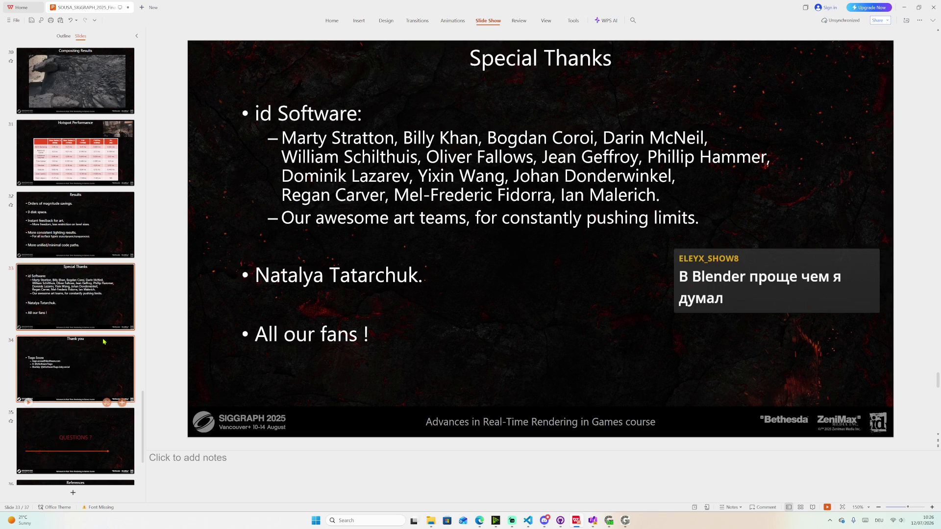
- Show slide 34 Thank you with Tiago Sousa's contact details
left_click(94, 355)
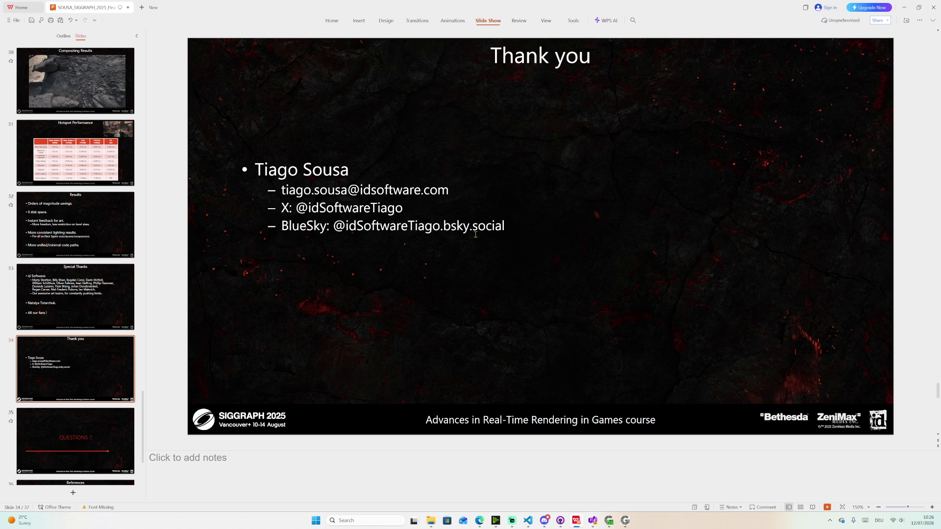
scroll(107, 402, "down", 3)
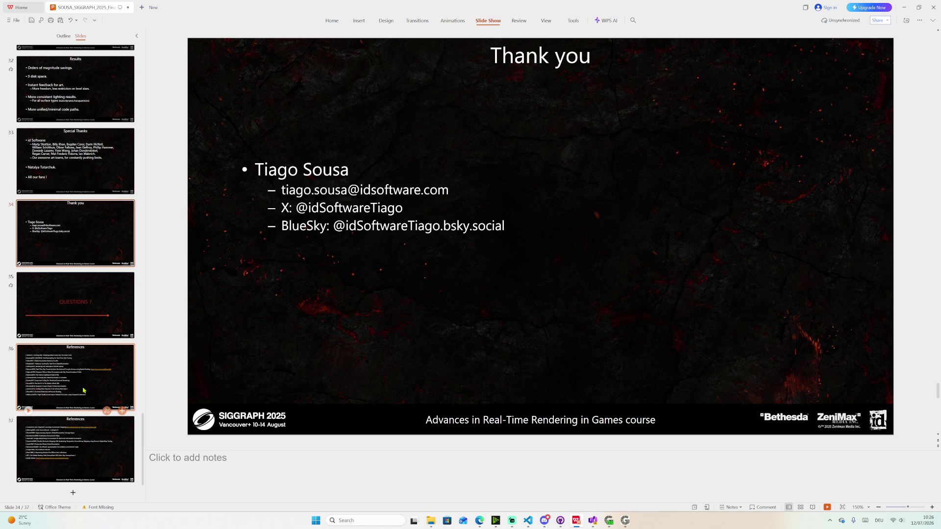
- Review the Questions slide and both References slides, then return to slide 21 Final Gather
left_click(62, 329)
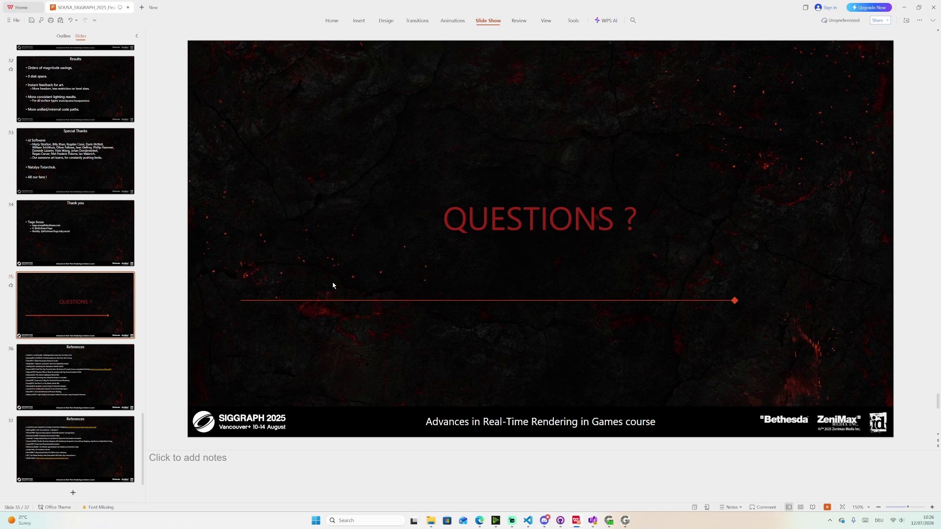
left_click(103, 361)
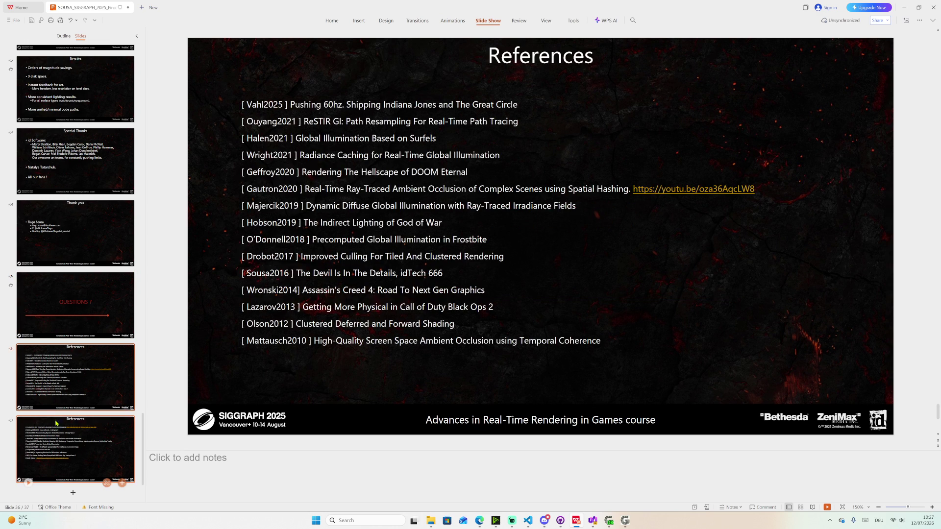
left_click(55, 444)
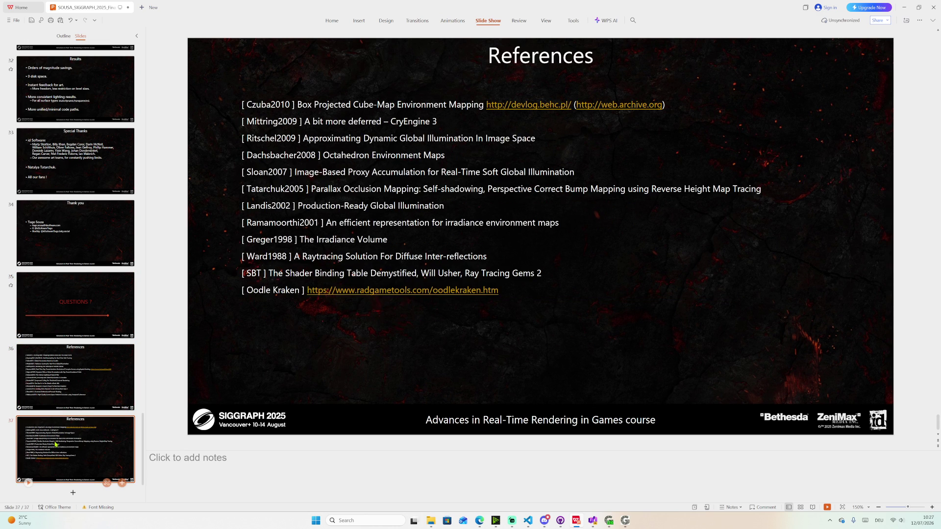
scroll(89, 276, "up", 5)
scroll(89, 276, "up", 5)
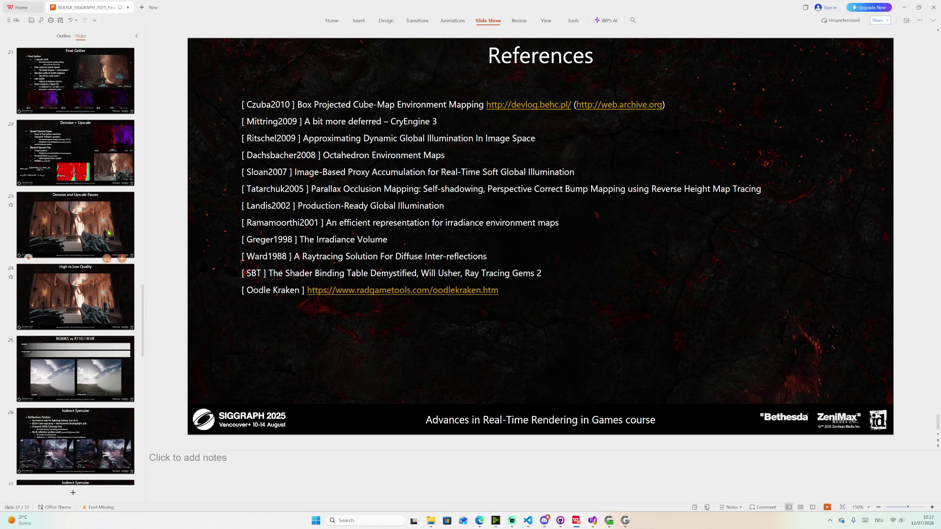
scroll(89, 276, "up", 5)
scroll(89, 276, "down", 2)
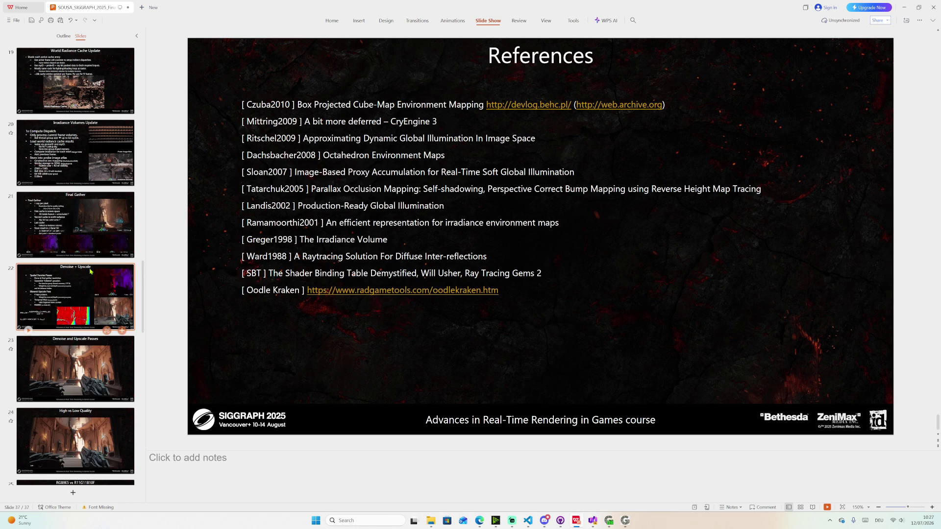
left_click(83, 246)
scroll(83, 246, "up", 1)
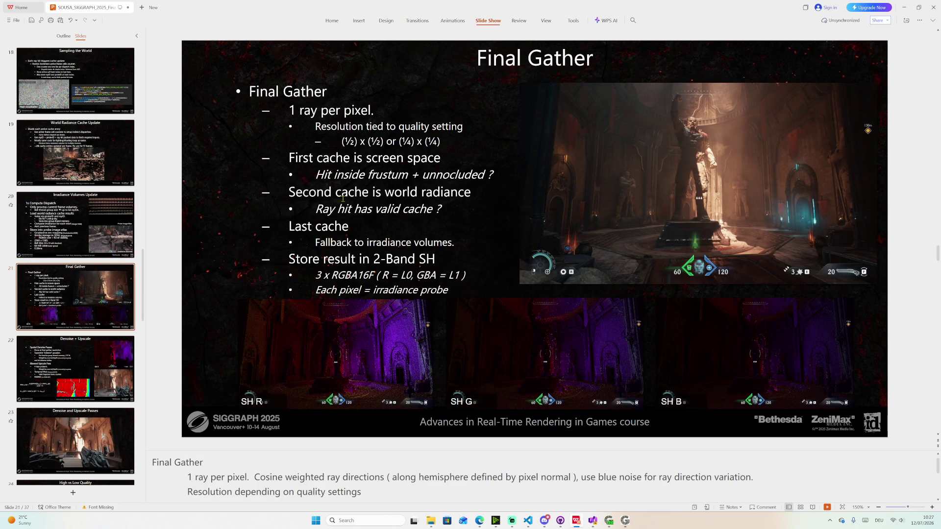